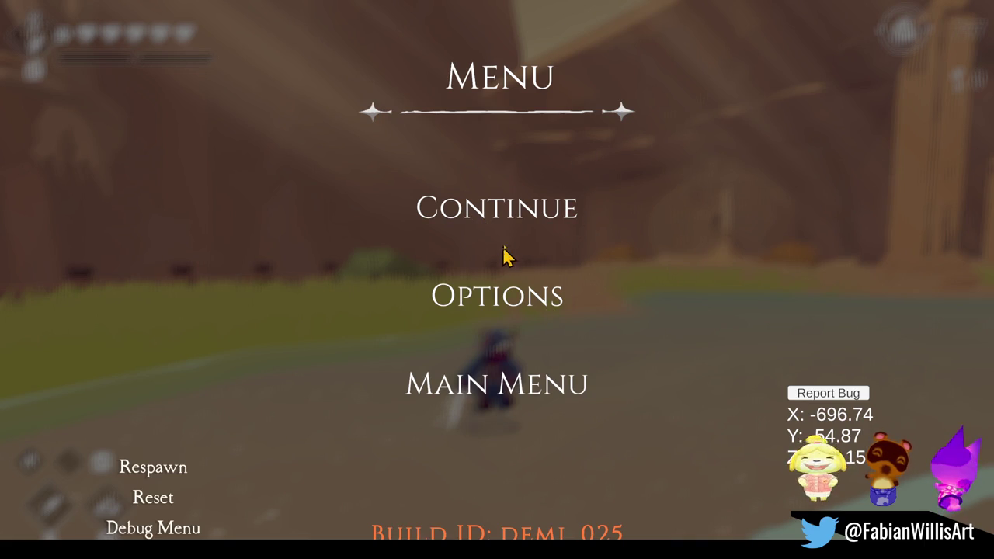
- Resume the game, run the character with W and D to the waterfall pool, and exit fullscreen
click(526, 220)
key(w)
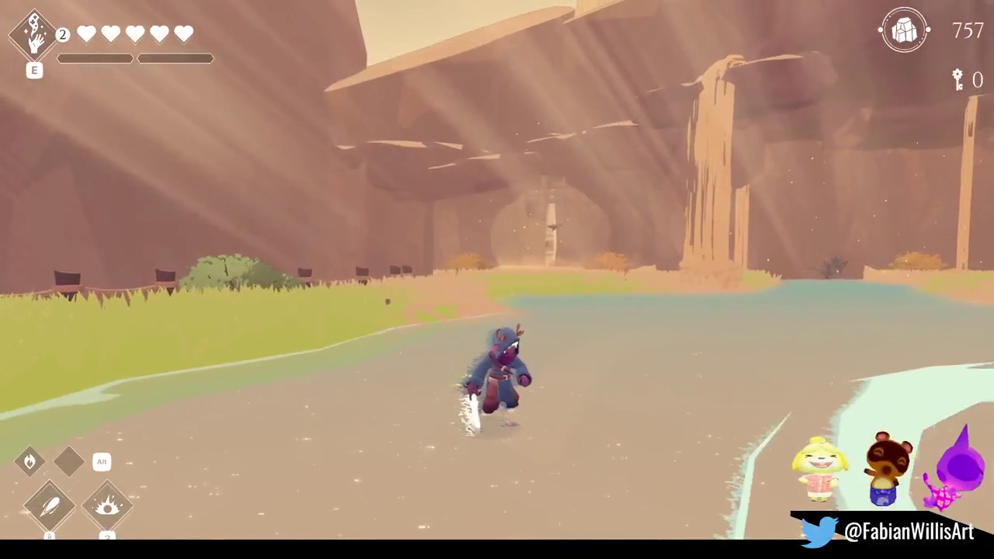
key(d)
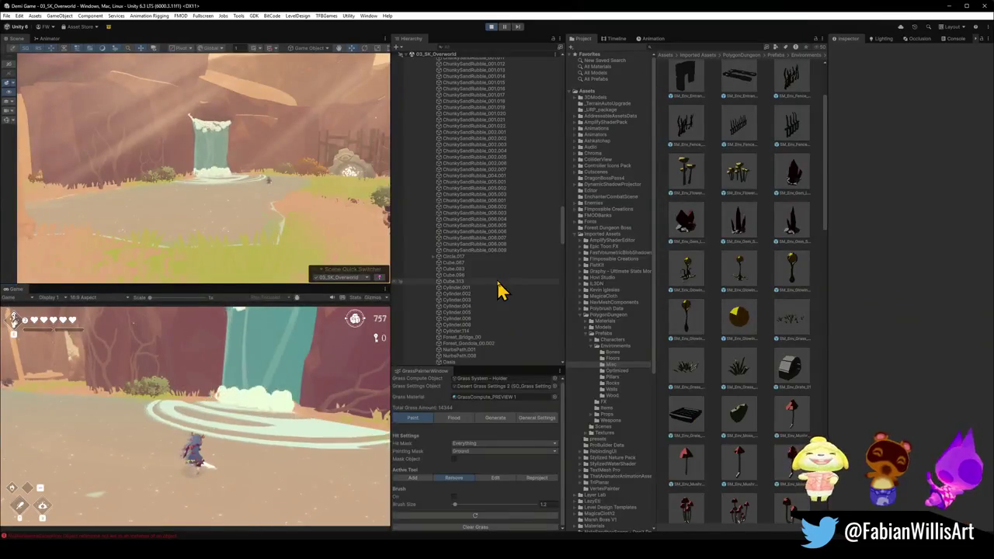
key(super)
key(super)
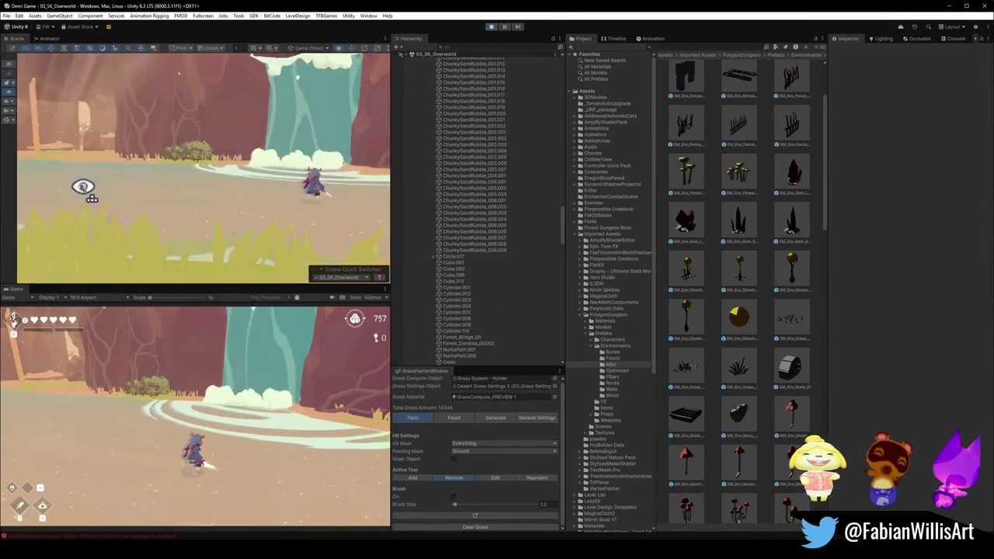
- Select the Oasis water object and resize the panels so the Game view is taller and wider
mouse_move(83, 187)
mouse_down()
mouse_move(71, 186)
mouse_move(78, 195)
mouse_up()
click(89, 198)
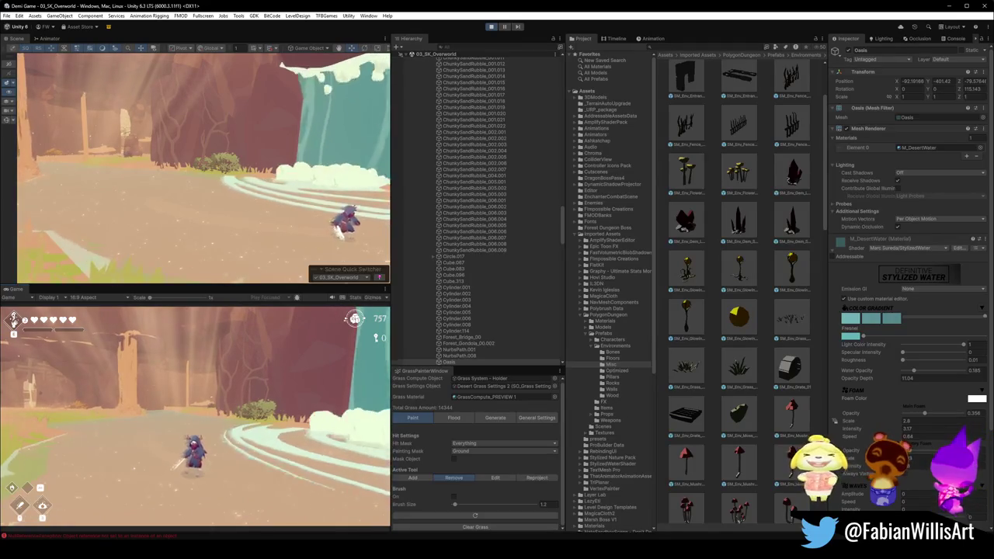
key(super)
drag(239, 286, 271, 155)
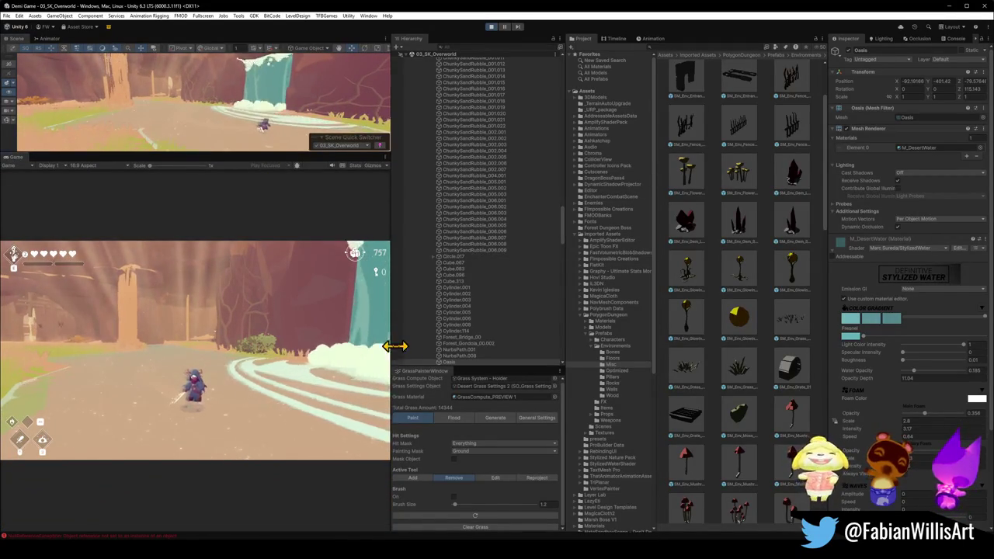
drag(389, 345, 461, 346)
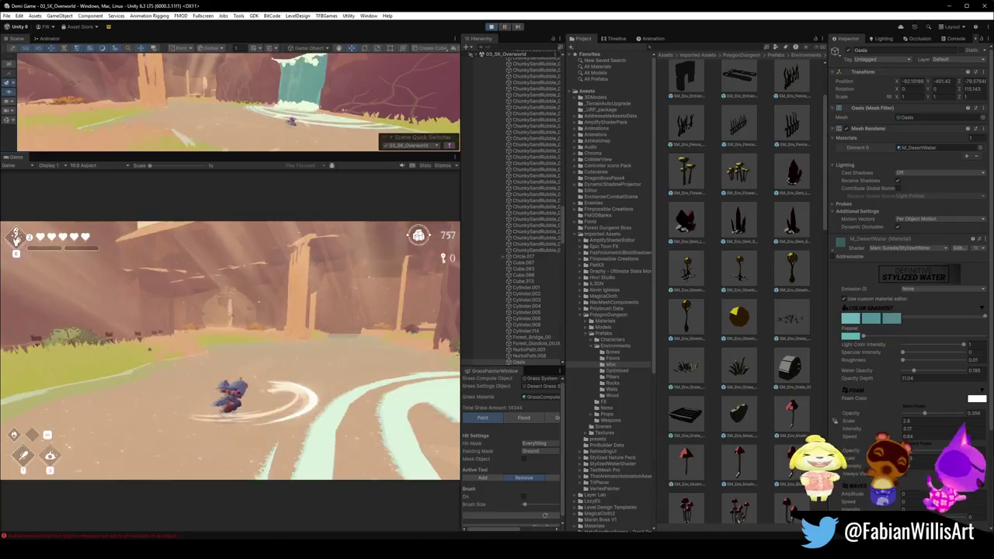
key(super)
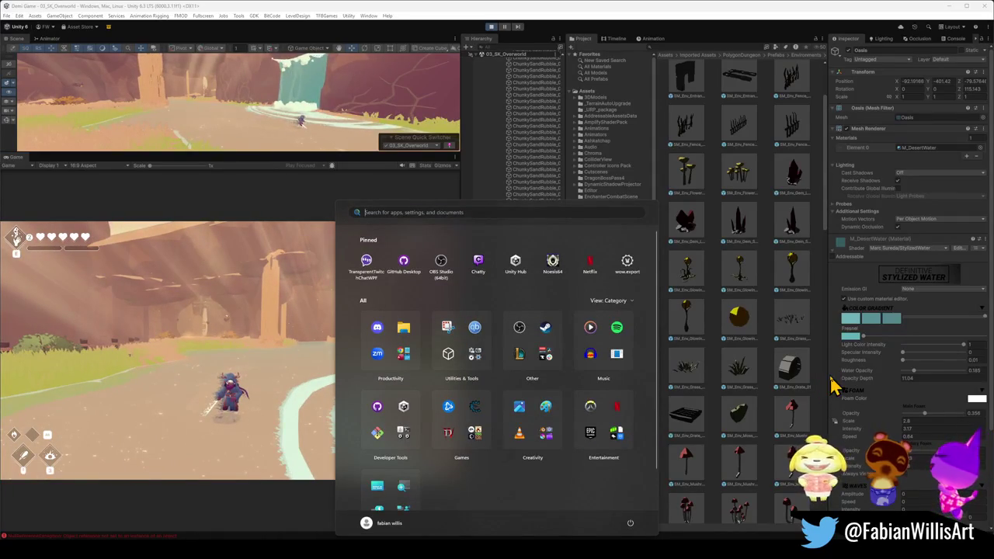
- Lower M_DesertWater's roughness, water opacity and foam opacity, restore light intensity to 1, then stop the game
key(super)
mouse_move(956, 364)
mouse_down()
mouse_move(900, 366)
mouse_move(965, 354)
mouse_move(893, 348)
mouse_up()
key(ctrl+z)
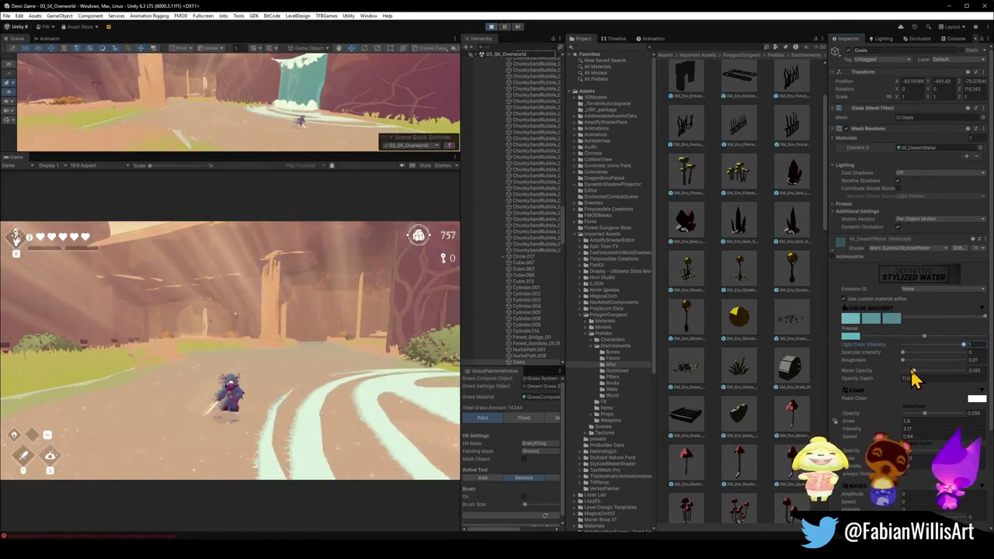
mouse_move(912, 371)
mouse_down()
mouse_move(870, 366)
mouse_move(963, 371)
mouse_move(912, 371)
mouse_up()
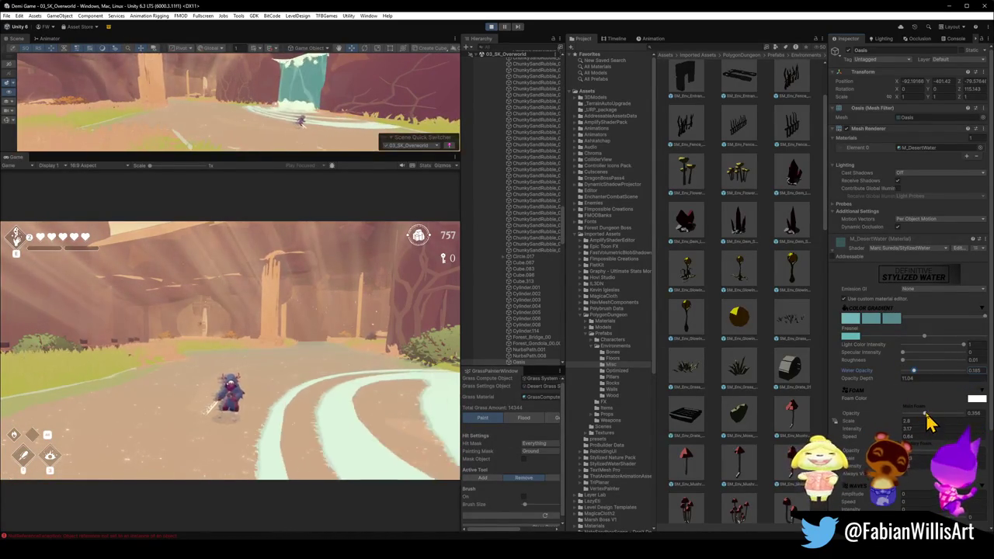
mouse_move(925, 414)
mouse_down()
mouse_move(894, 428)
mouse_move(896, 419)
mouse_move(968, 425)
mouse_move(977, 414)
mouse_up()
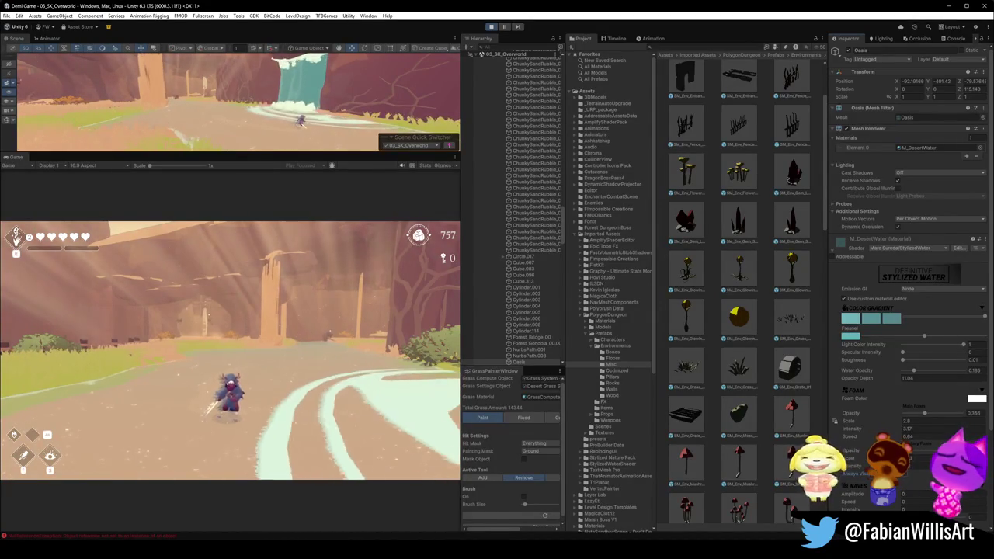
scroll(909, 310, down, 3)
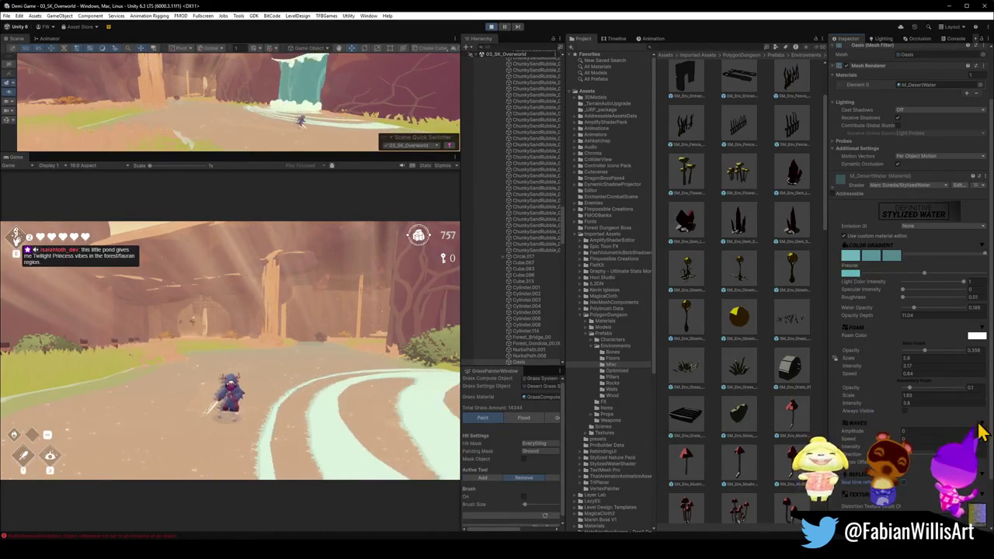
scroll(860, 456, down, 3)
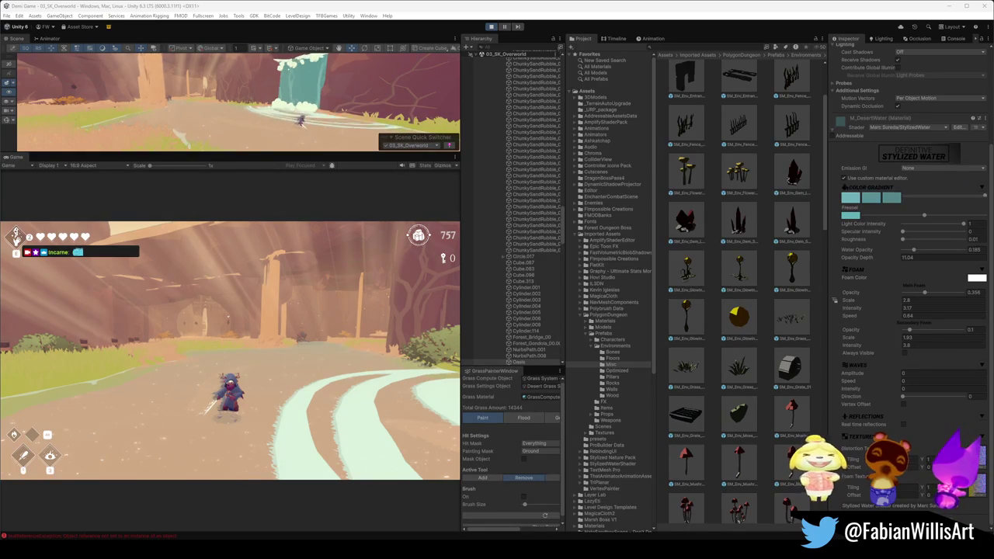
click(491, 28)
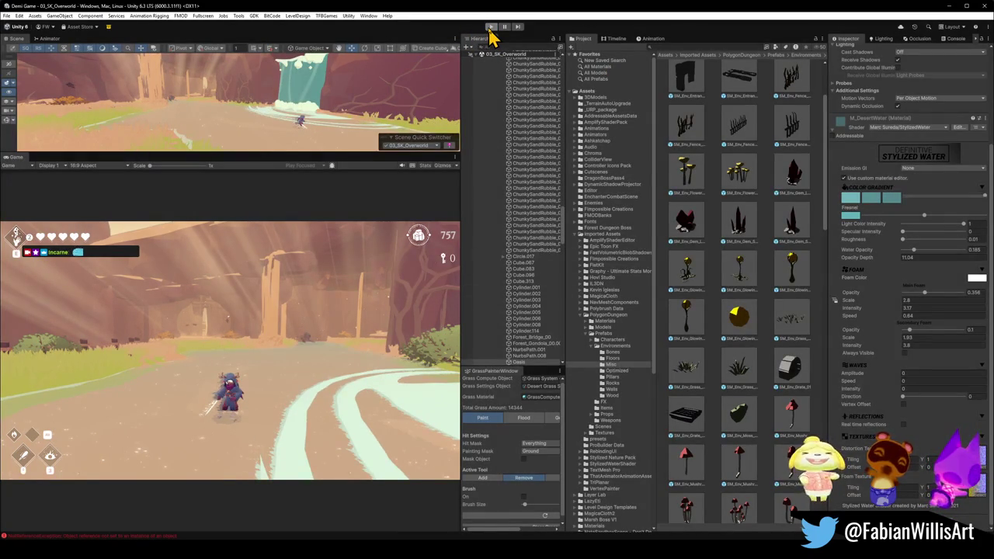
- Restart Play, search the Hierarchy for 'death', and set all DeathTriggers' Trigger Type to Falling
click(491, 28)
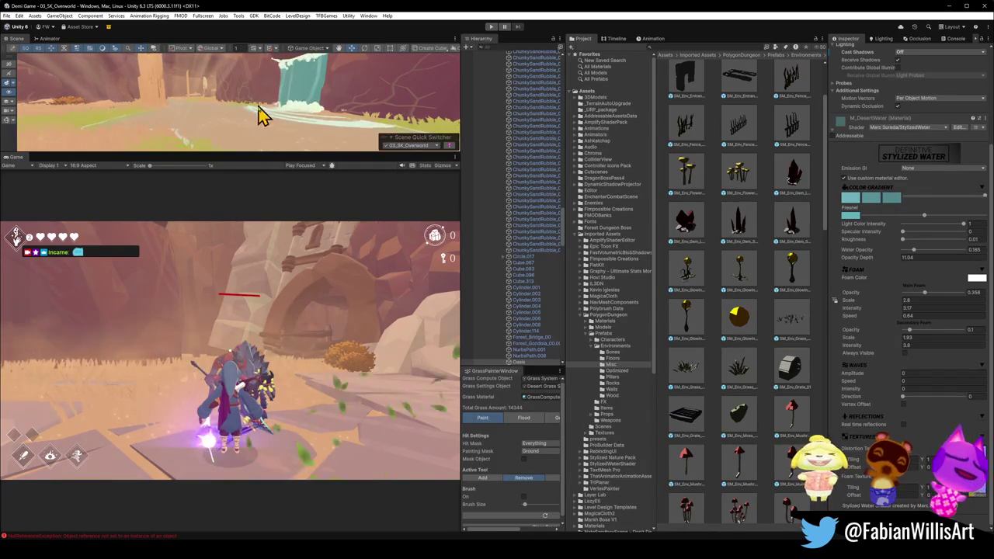
click(516, 46)
text(deatht)
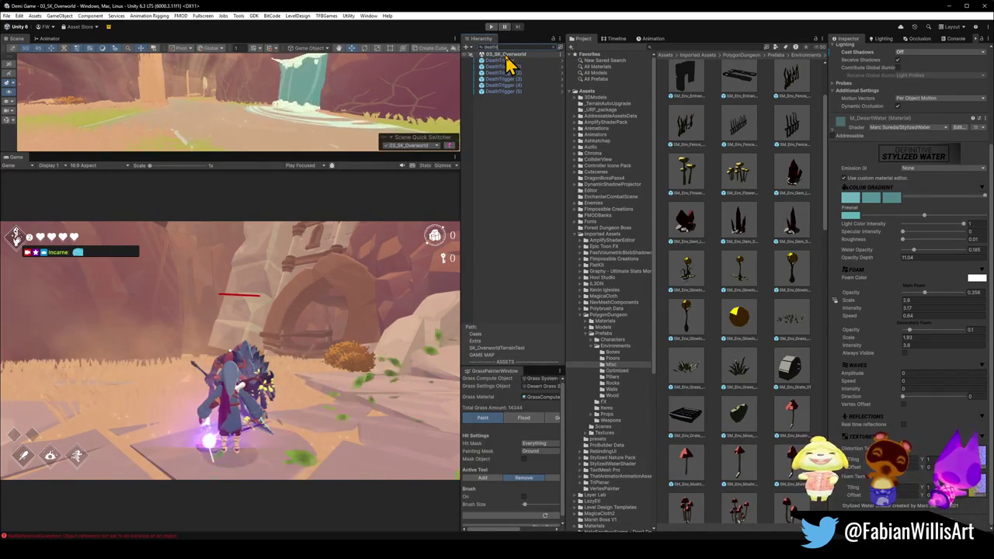
key(ctrl+a)
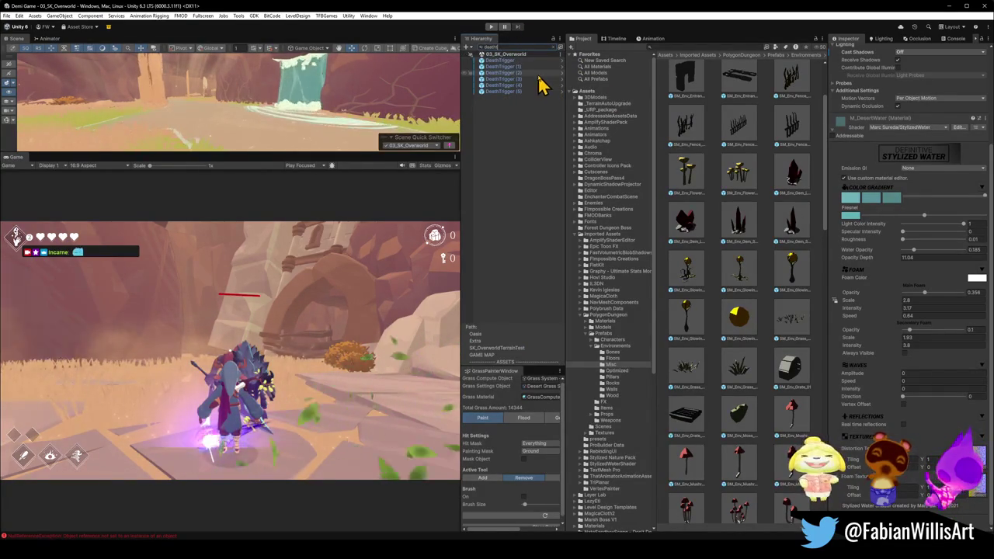
key(ctrl+a)
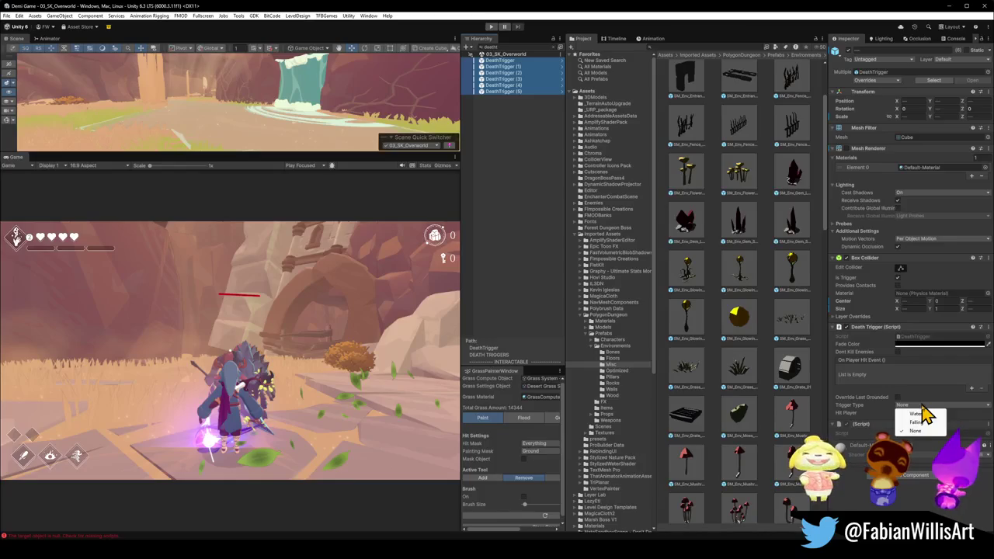
click(919, 424)
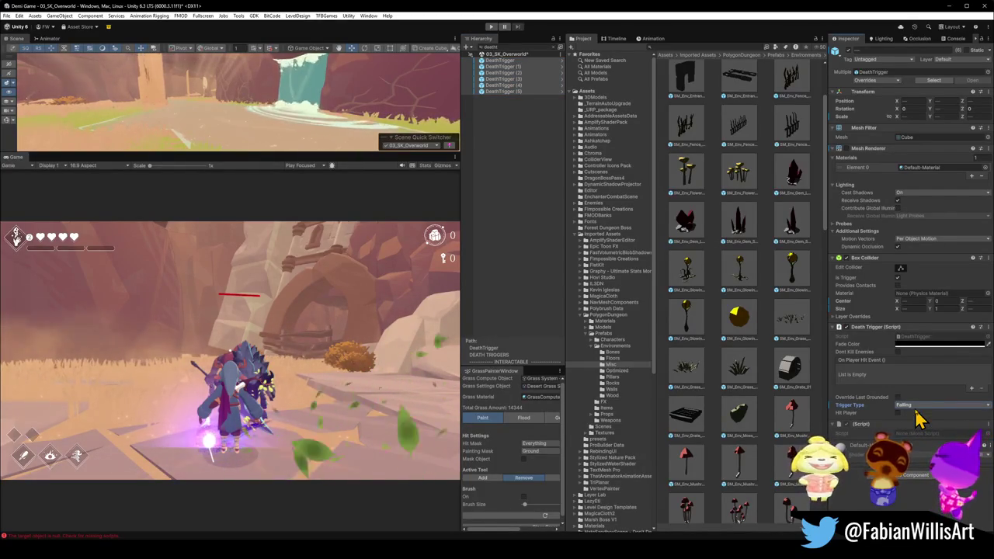
- Clear the search and selection, make the Scene view taller, and collapse the Hierarchy to top level
click(509, 159)
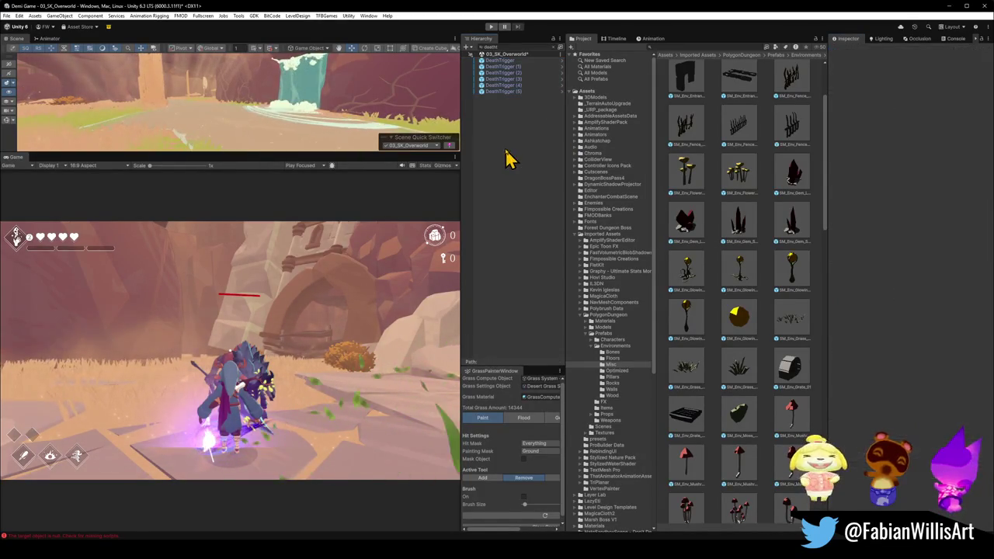
click(554, 48)
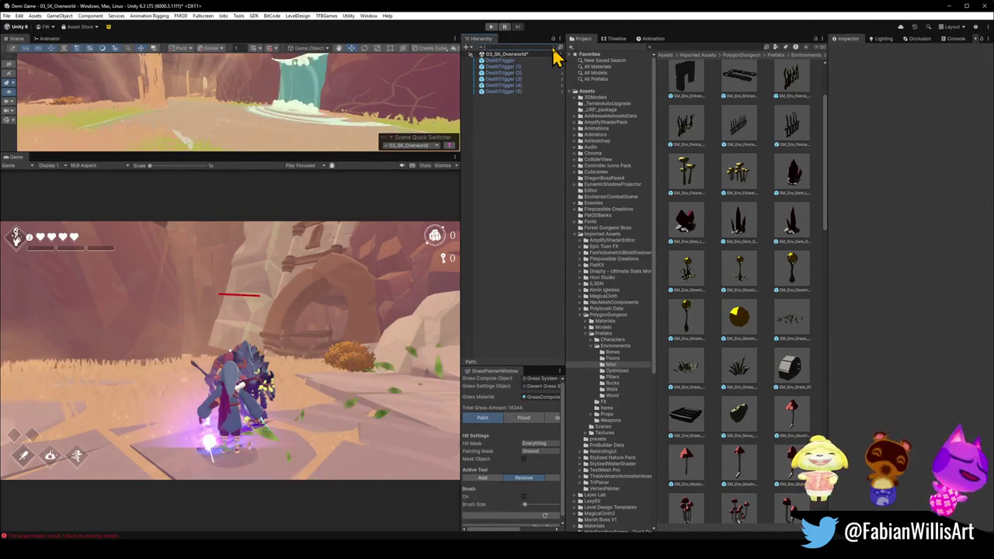
key(BackSpace)
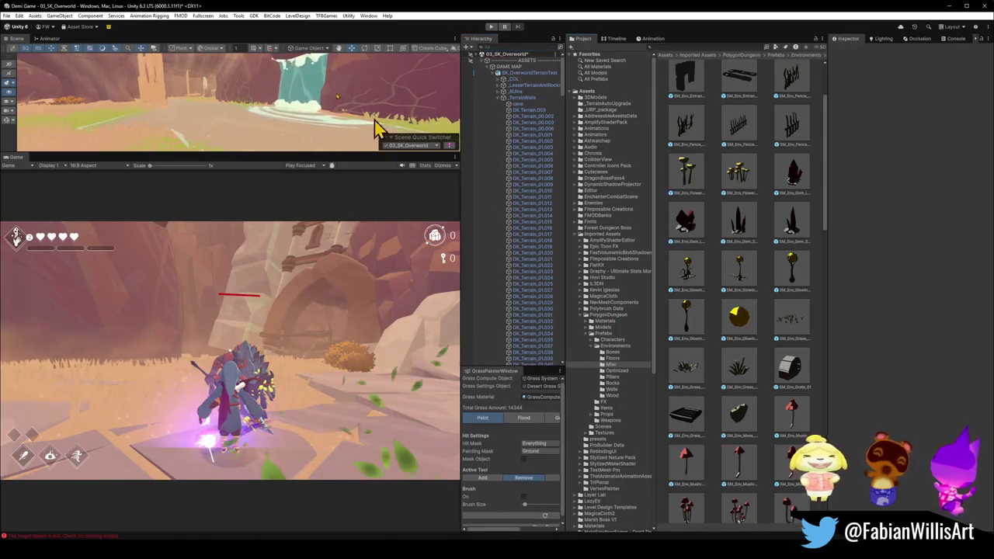
mouse_move(312, 149)
mouse_down()
mouse_move(303, 311)
mouse_move(309, 264)
mouse_up()
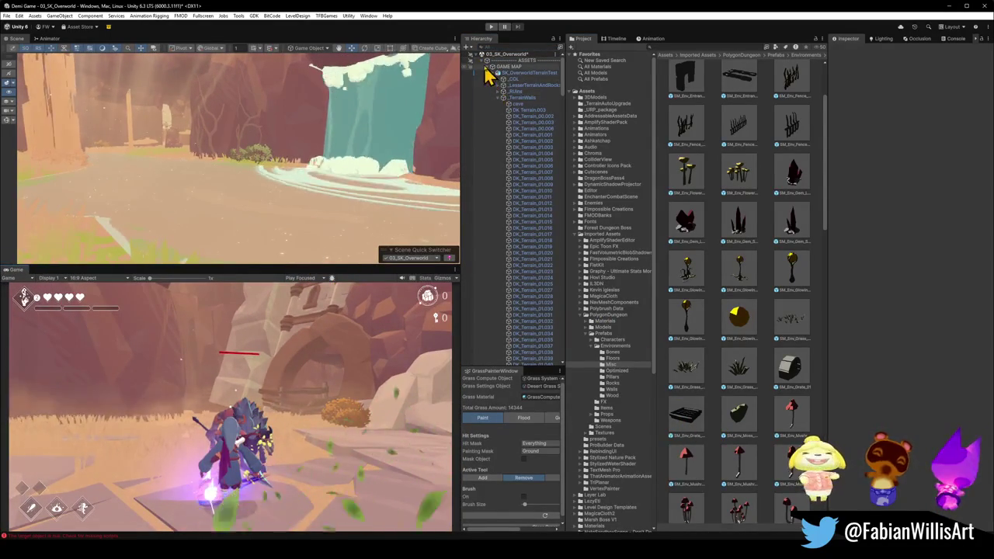
key(ctrl+a)
key(Left)
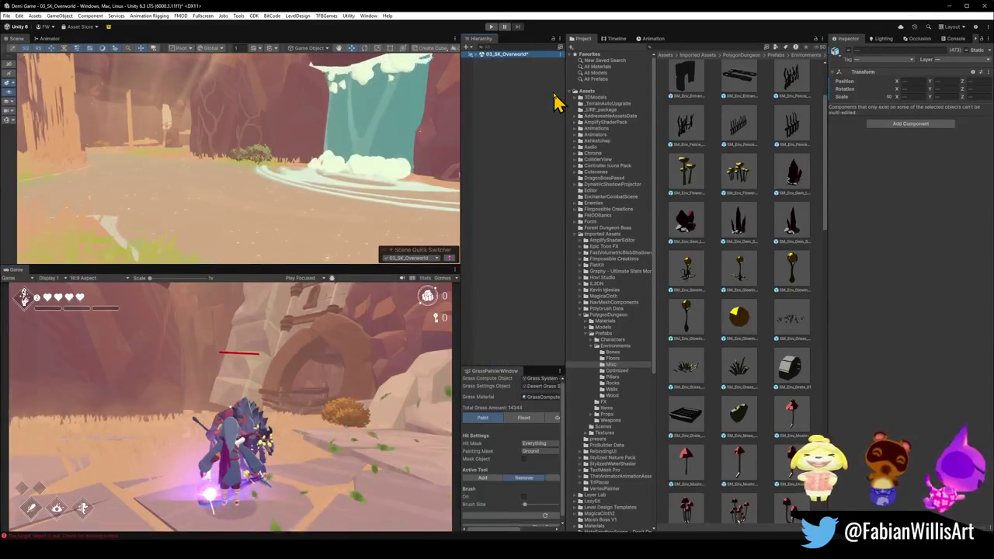
- Select the Demi_Prefab_update player and orbit the Scene camera closer around the character
click(521, 282)
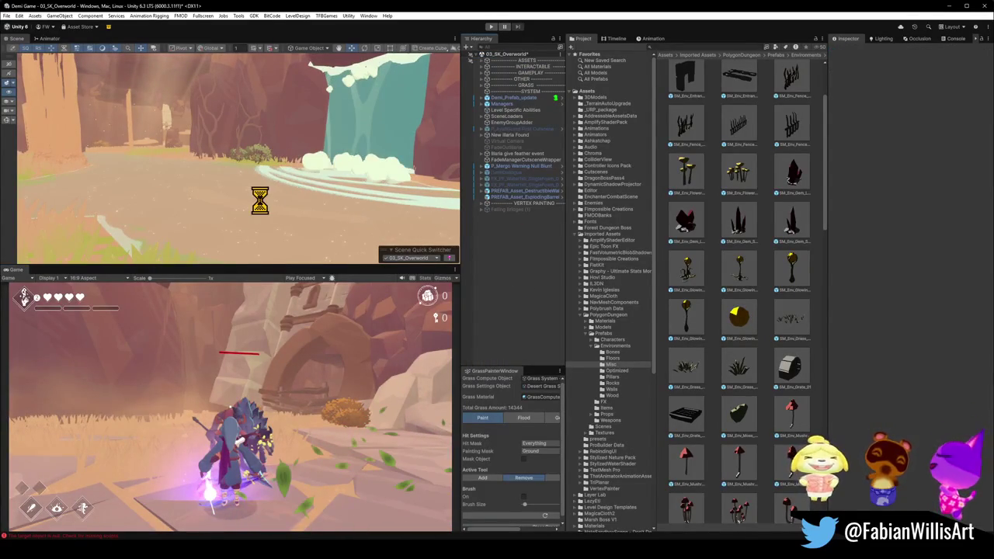
mouse_move(256, 196)
mouse_down()
mouse_move(144, 200)
mouse_move(588, 217)
mouse_up()
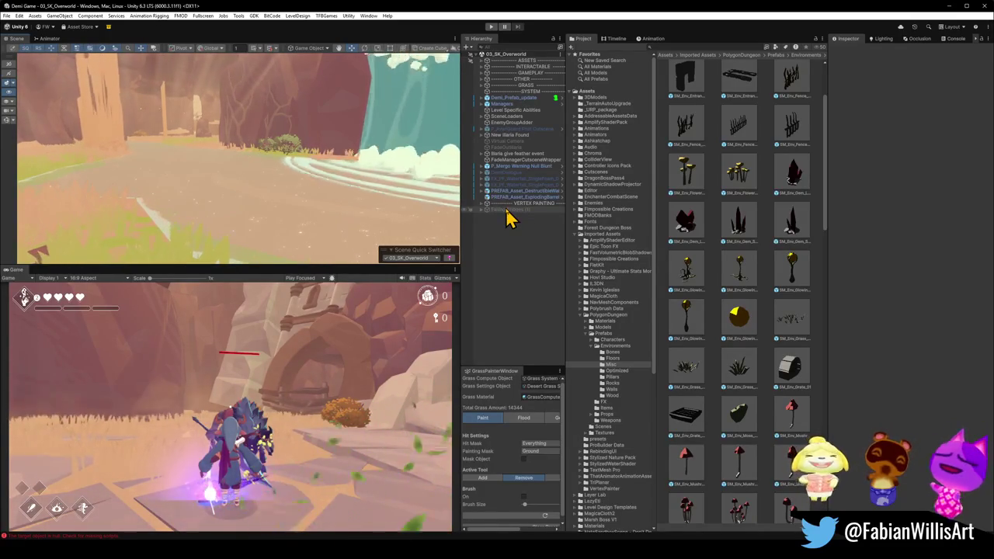
click(526, 97)
mouse_move(228, 157)
mouse_down()
mouse_move(209, 153)
mouse_move(219, 194)
mouse_move(209, 126)
mouse_up()
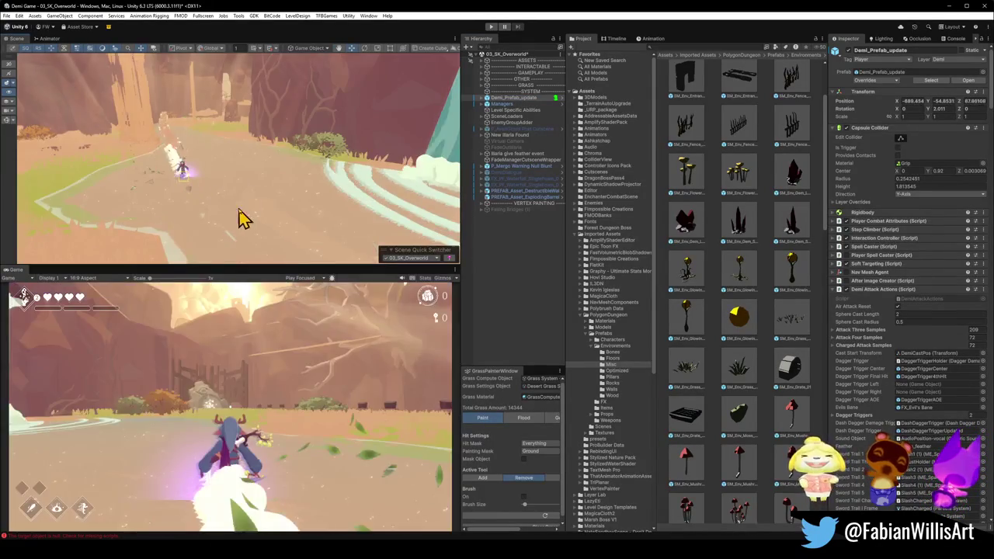
mouse_move(318, 201)
mouse_down()
mouse_move(337, 208)
mouse_move(357, 200)
mouse_move(340, 191)
mouse_move(332, 199)
mouse_up()
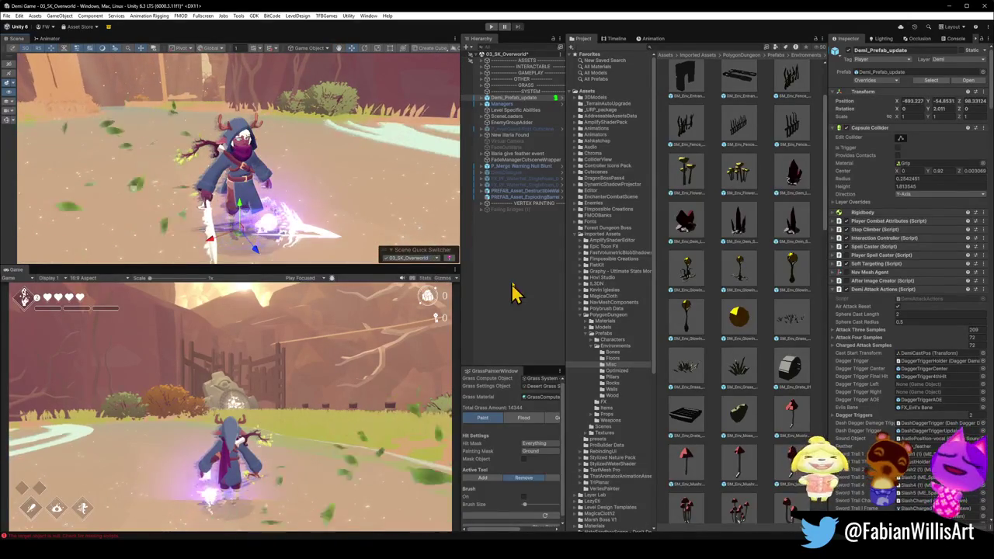
mouse_move(318, 185)
mouse_down()
mouse_move(259, 220)
mouse_move(256, 161)
mouse_move(224, 170)
mouse_up()
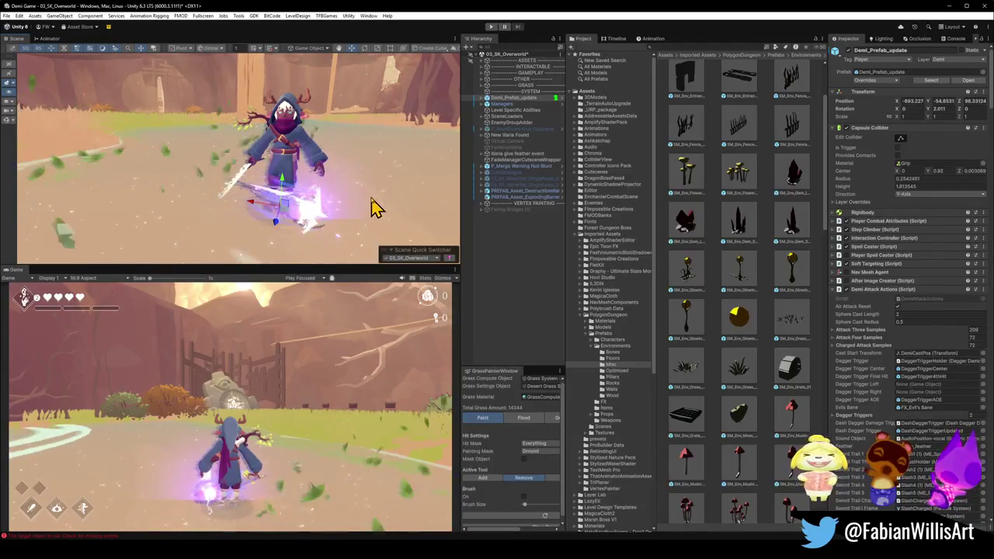
drag(377, 210, 381, 195)
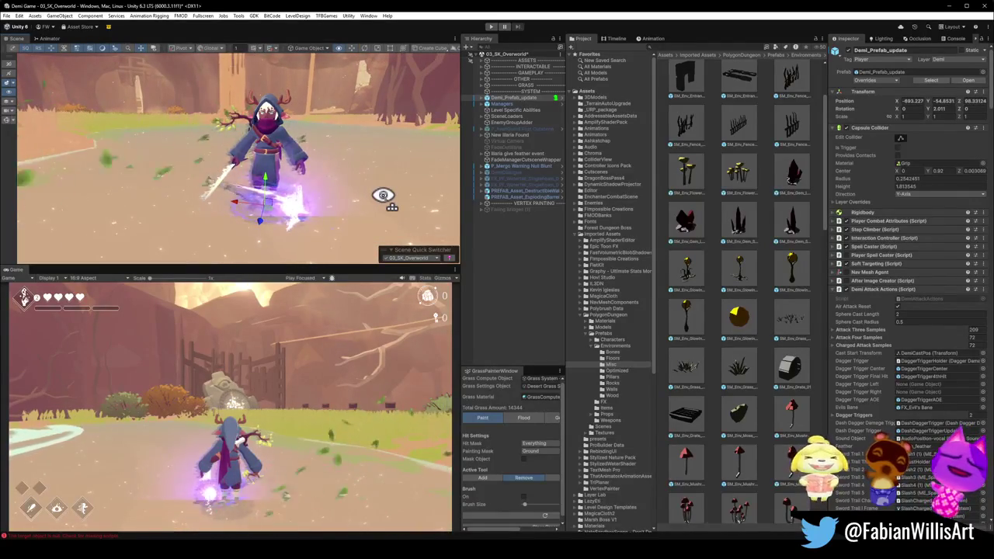
scroll(382, 195, up, 3)
drag(390, 195, 370, 216)
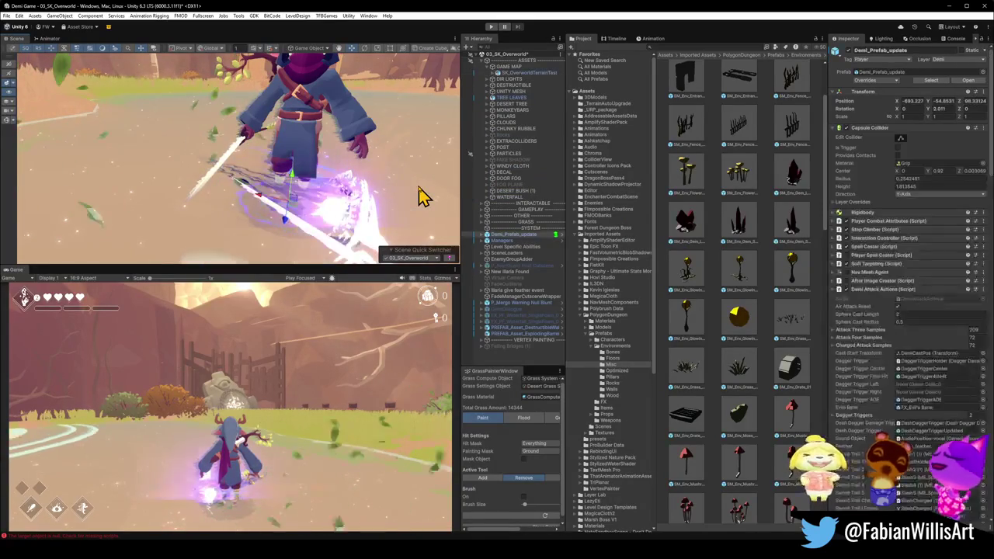
- Select the Oasis water and scroll down to M_DesertWater's foam settings
click(435, 186)
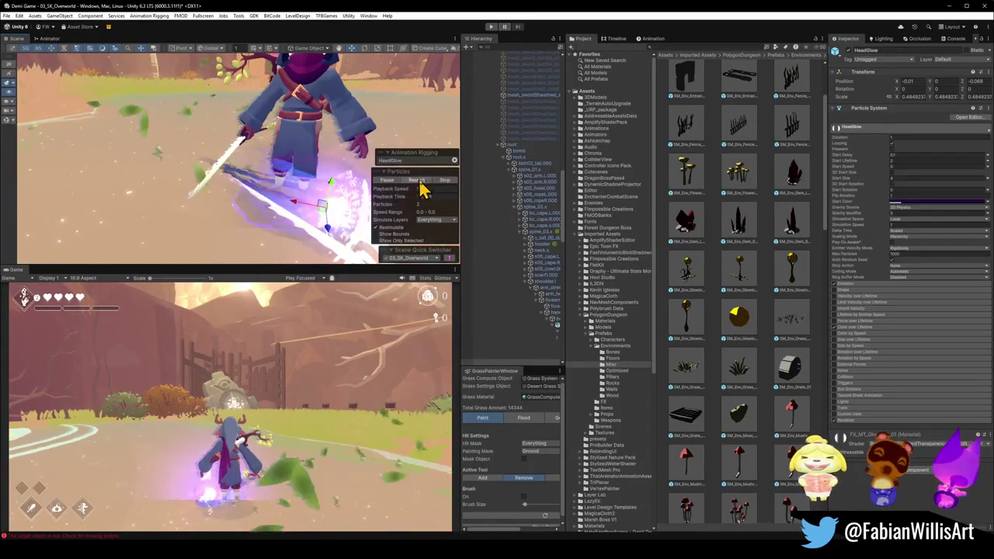
click(302, 215)
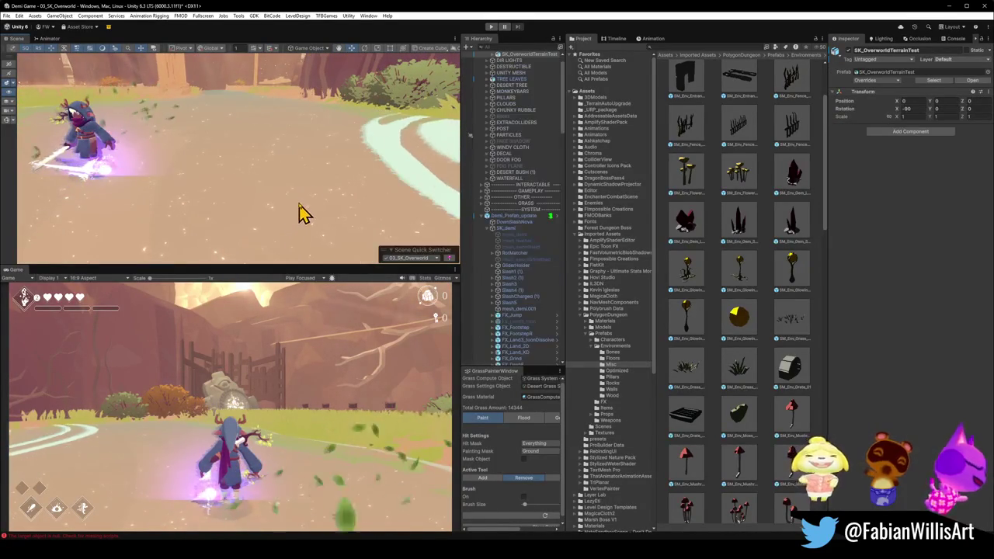
click(303, 215)
scroll(892, 338, down, 2)
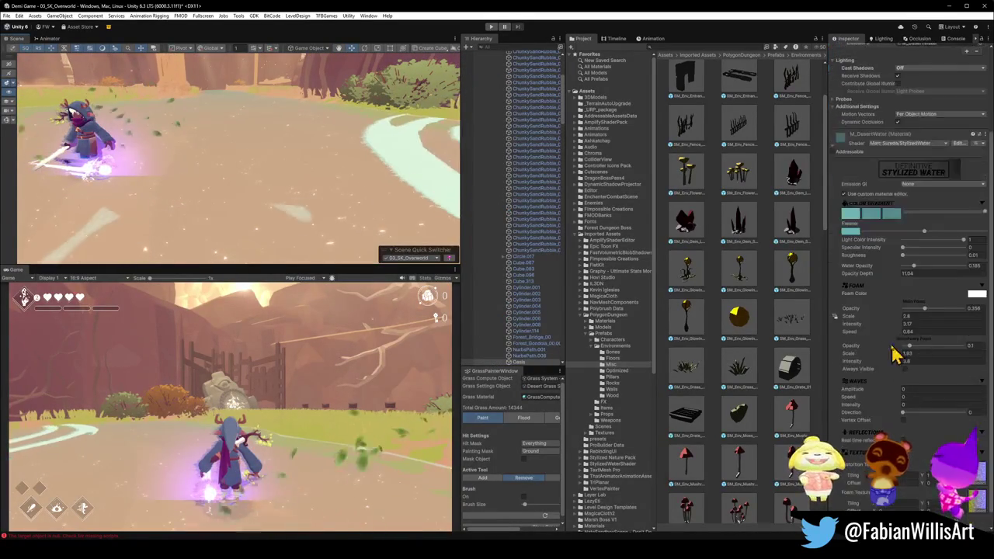
scroll(891, 338, down, 1)
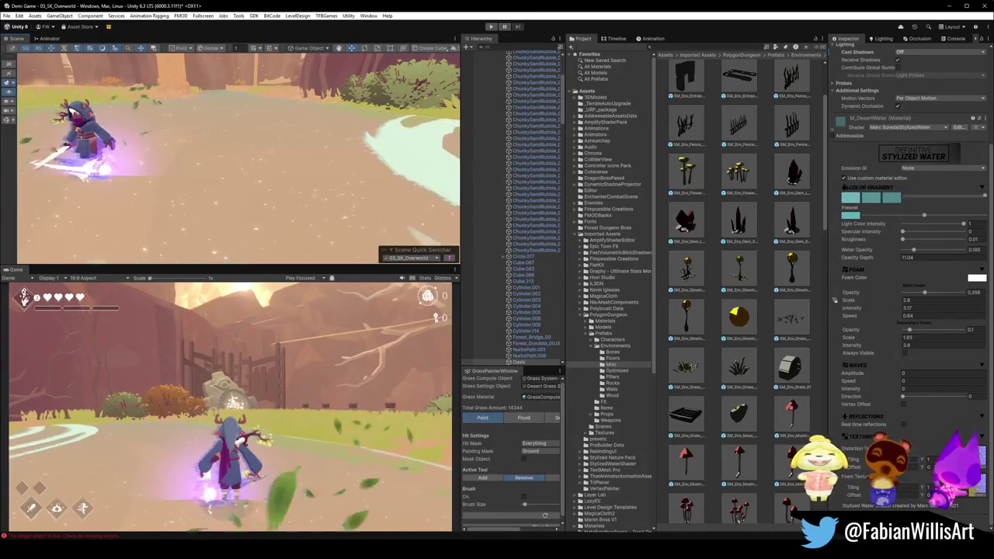
- Restart Play mode to test the water and dismiss the Start menu that popped up
click(490, 27)
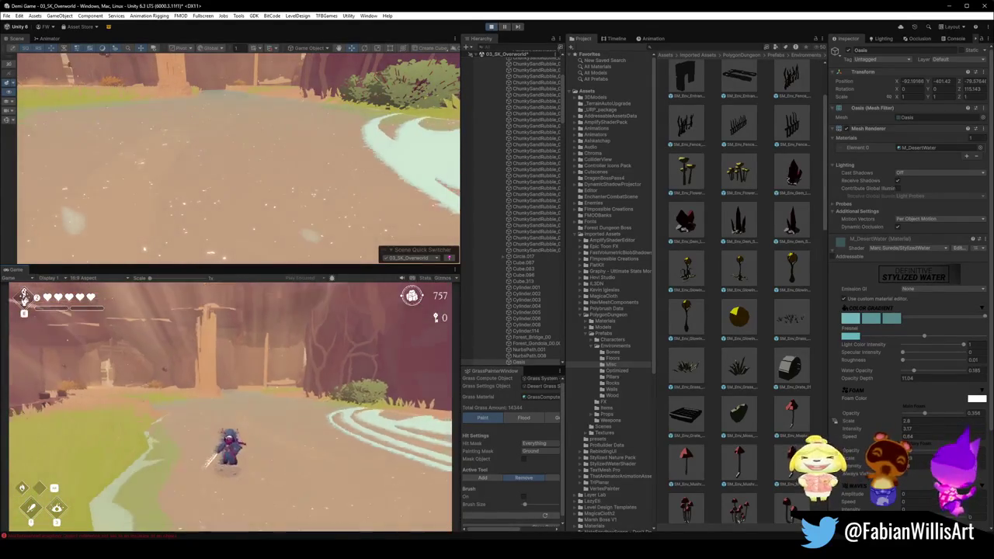
key(super)
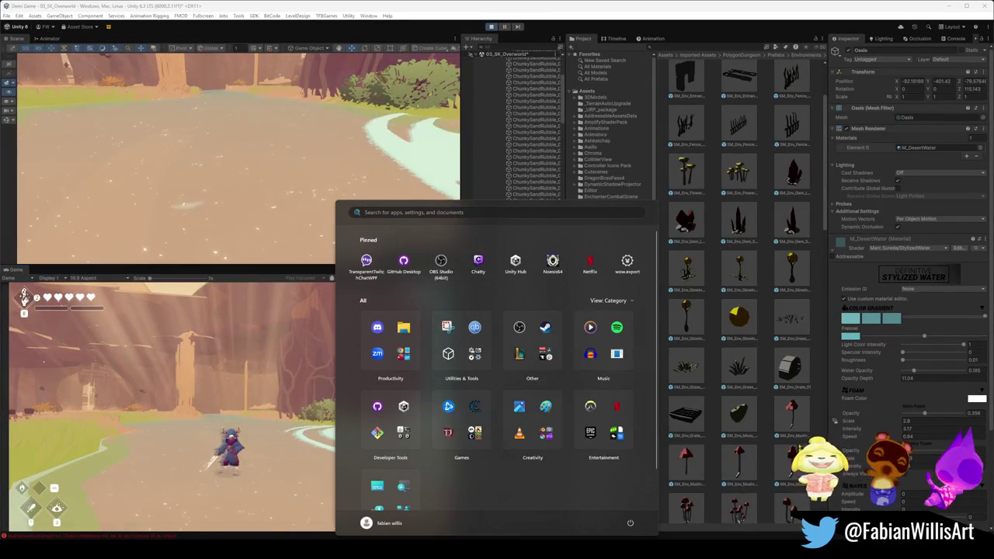
click(153, 165)
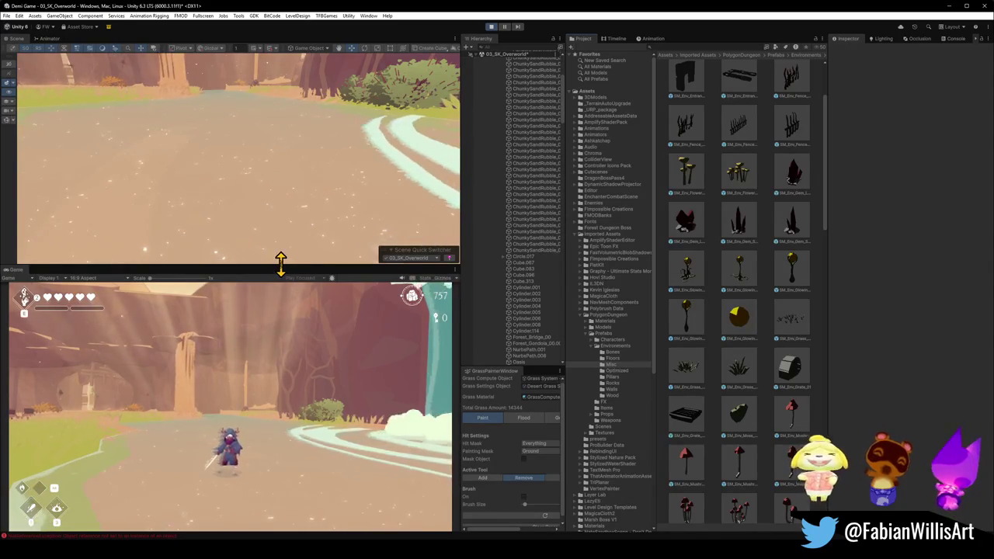
- Enlarge the Game view at the Scene view's expense and set its aspect to Free Aspect
drag(91, 264, 132, 136)
click(18, 149)
click(51, 152)
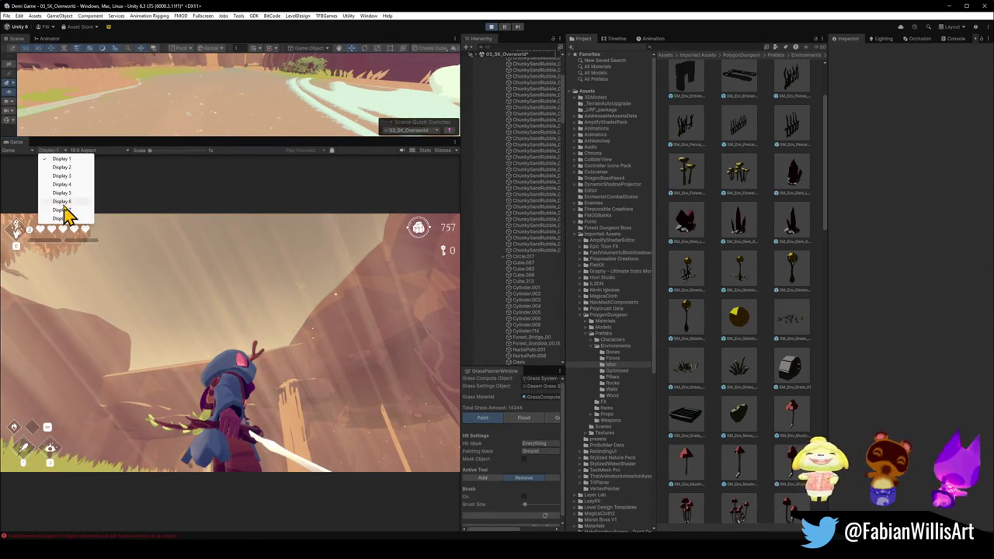
click(87, 155)
click(90, 152)
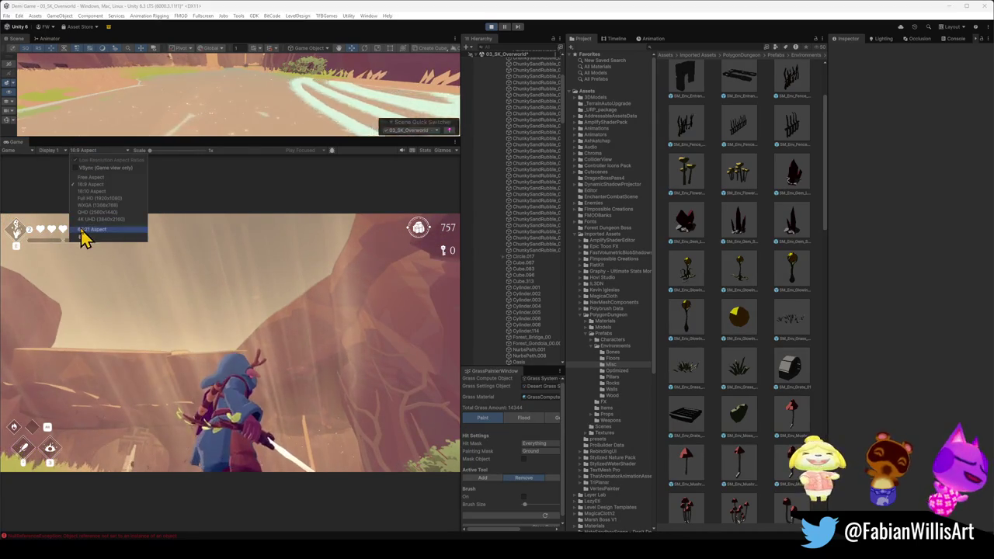
click(91, 177)
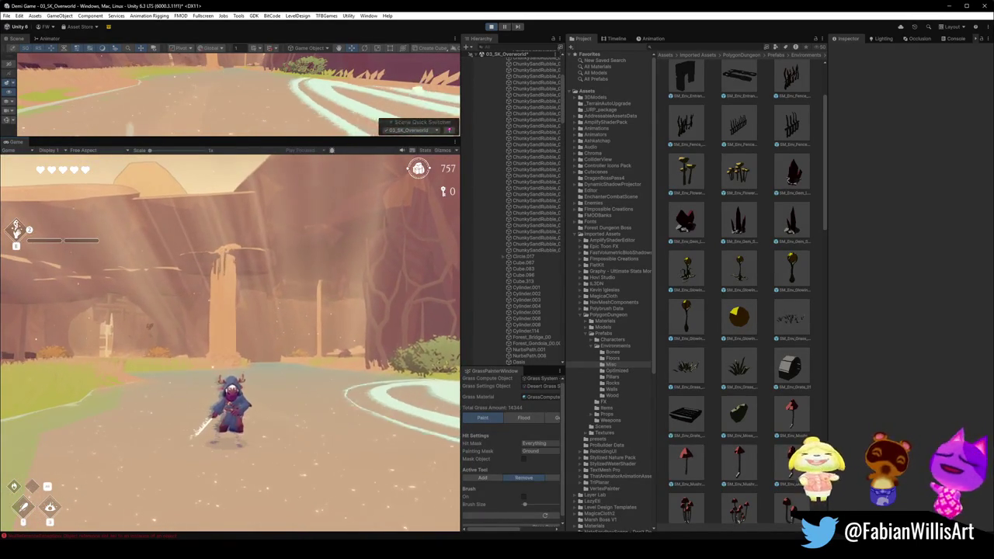
key(super)
click(275, 136)
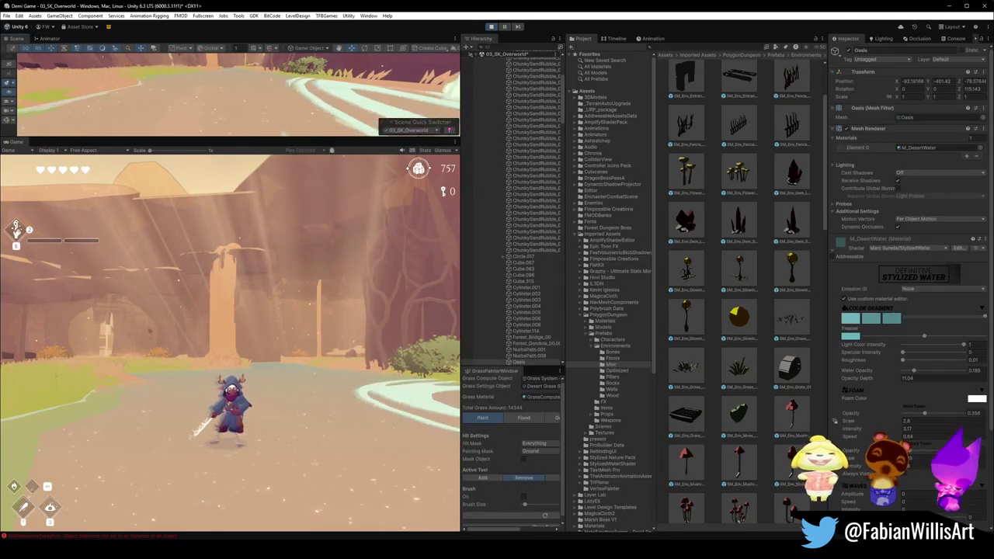
- Adjust the main foam scale and try a higher foam intensity, undoing it, while viewing the pool
scroll(885, 413, down, 5)
drag(836, 303, 894, 305)
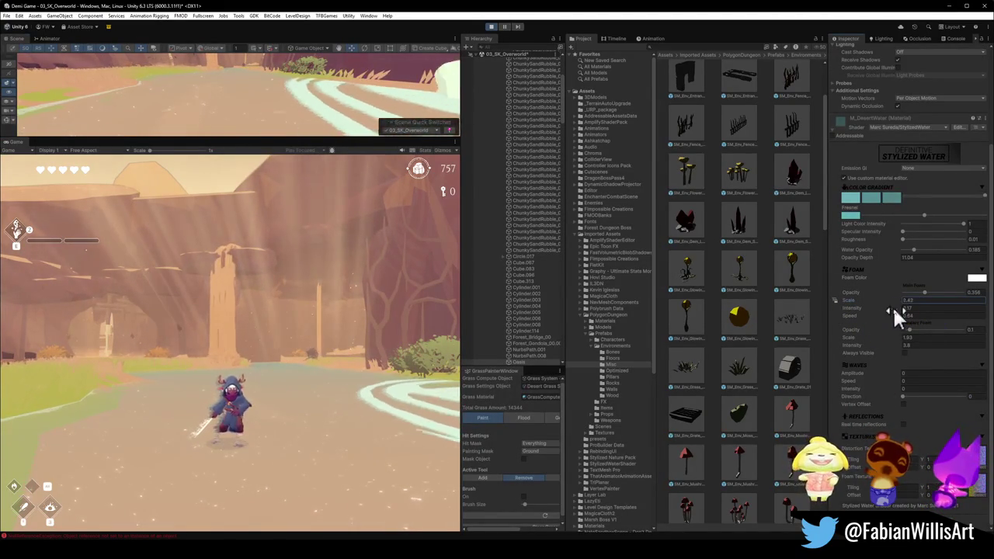
mouse_move(897, 308)
mouse_down()
mouse_move(986, 324)
mouse_move(948, 329)
mouse_up()
key(w)
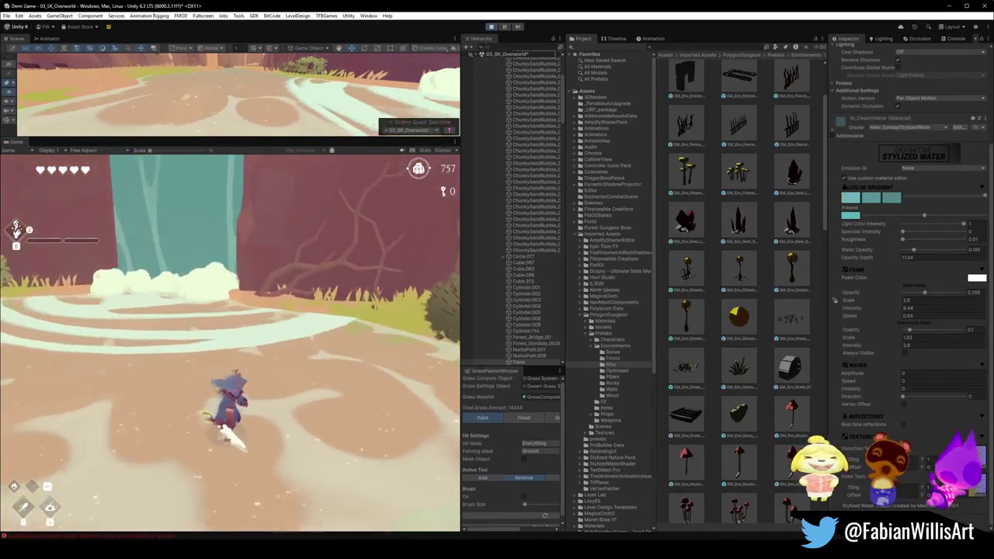
key(ctrl+z)
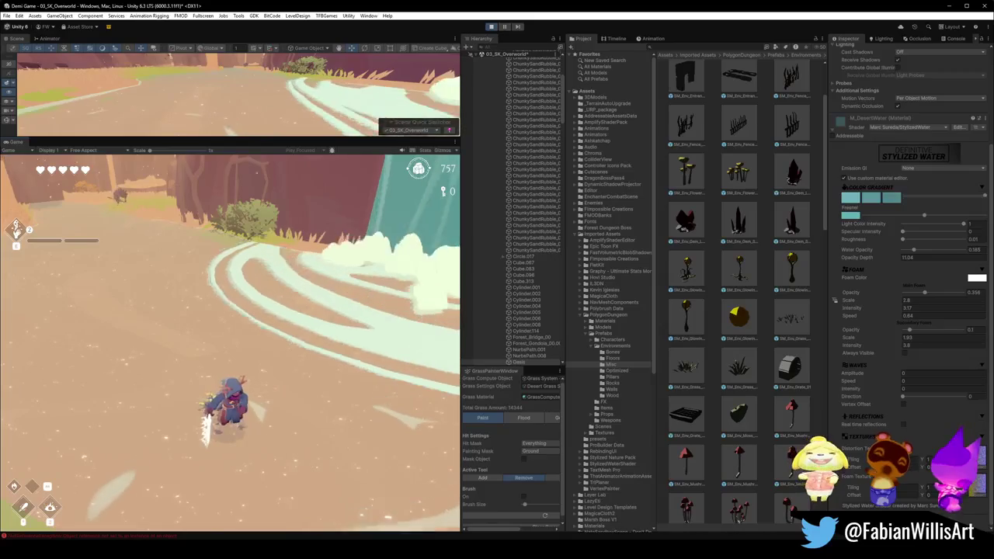
key(super)
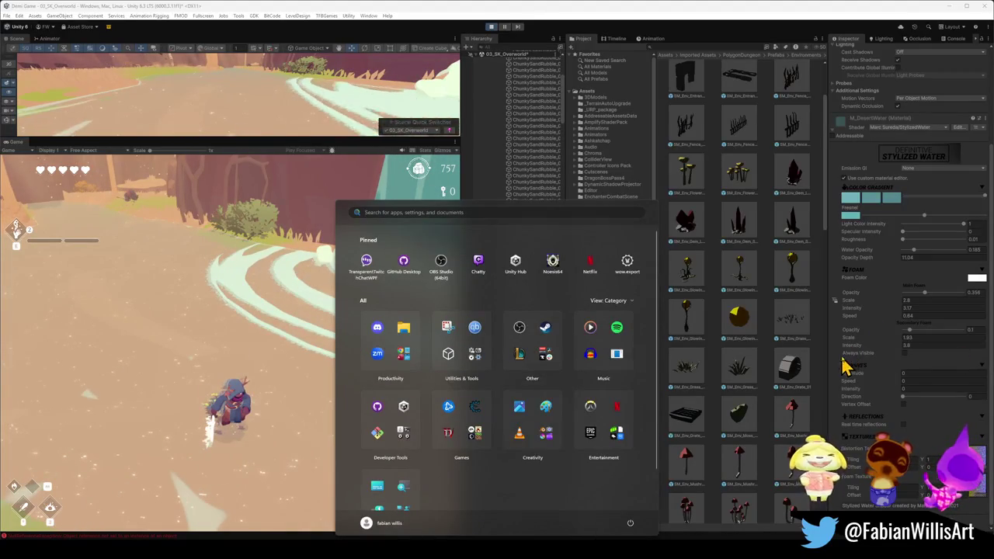
key(super)
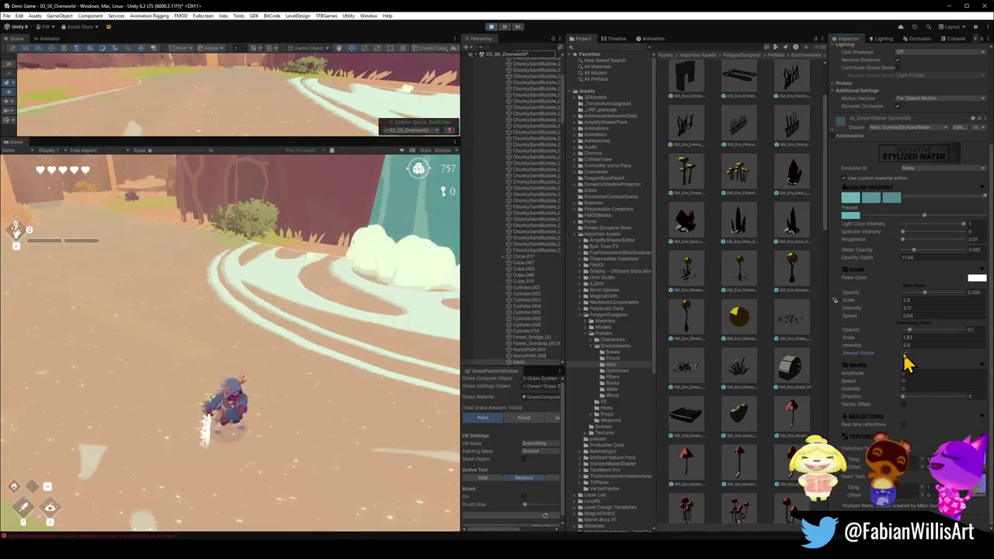
click(262, 297)
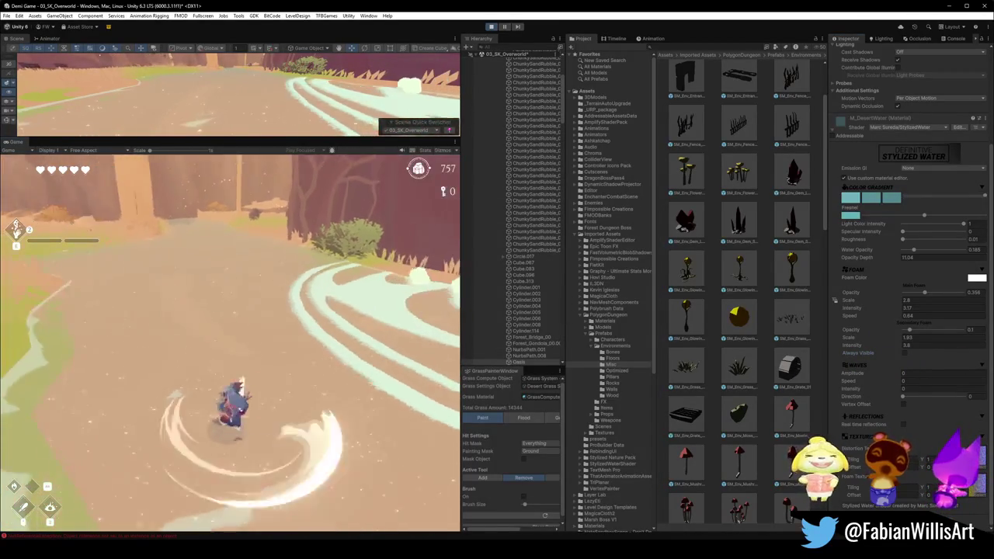
key(super)
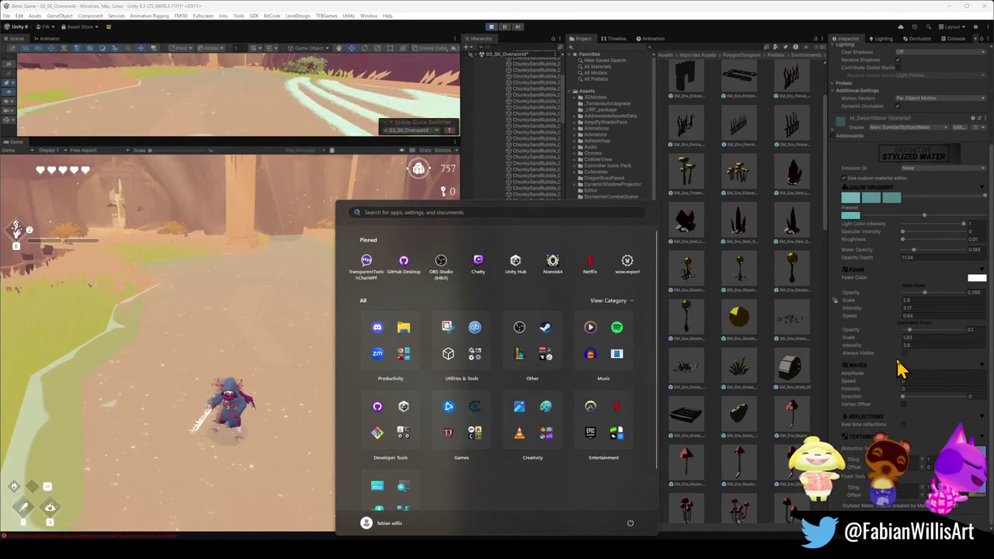
key(super)
- Compare secondary foam scale and intensity values, keeping scale near 1.93, then try wave amplitude -0.33
drag(877, 338, 846, 344)
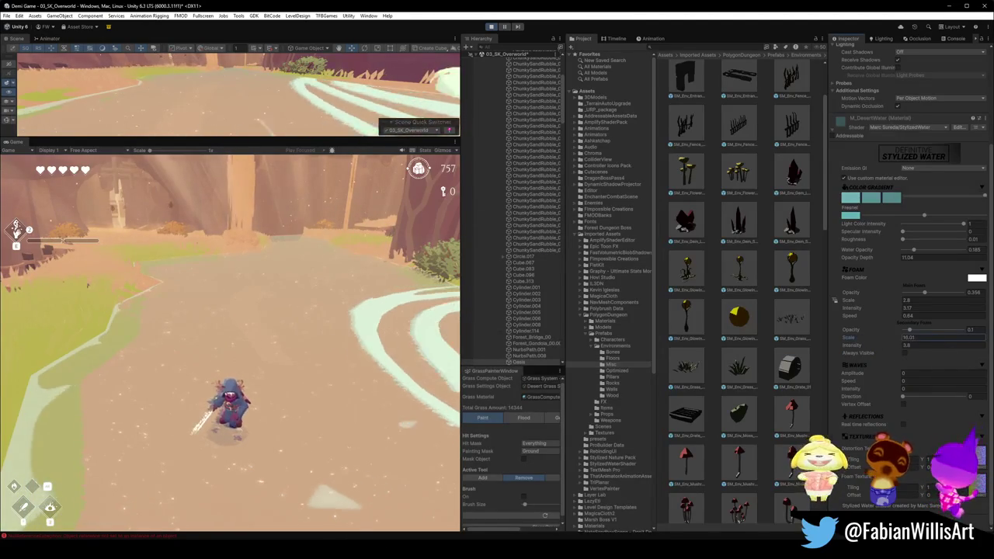
key(ctrl+z)
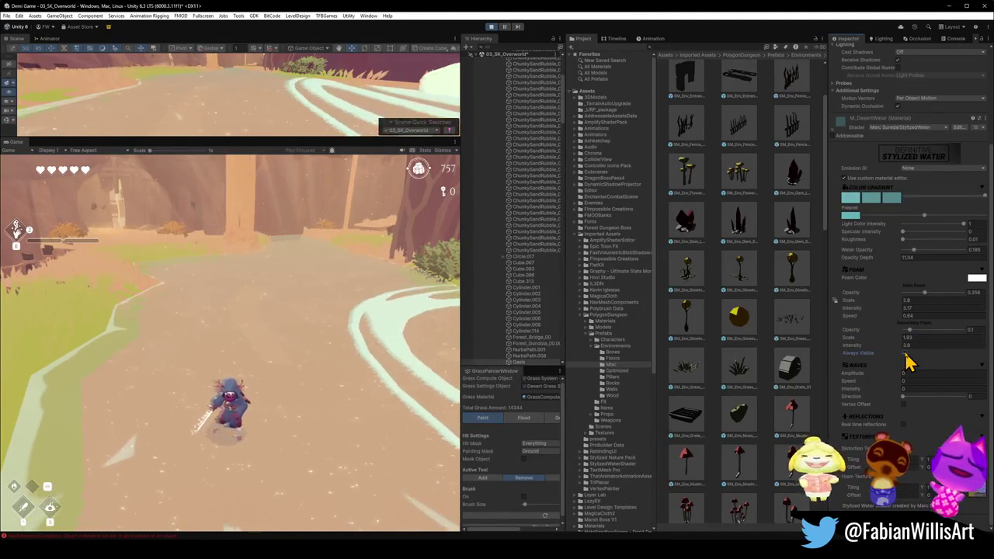
drag(854, 346, 823, 346)
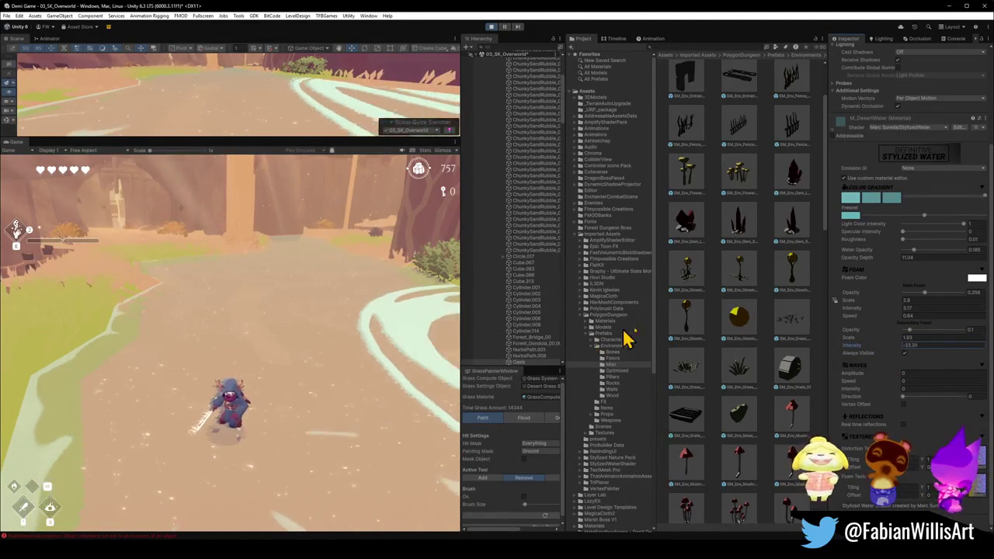
drag(854, 338, 850, 334)
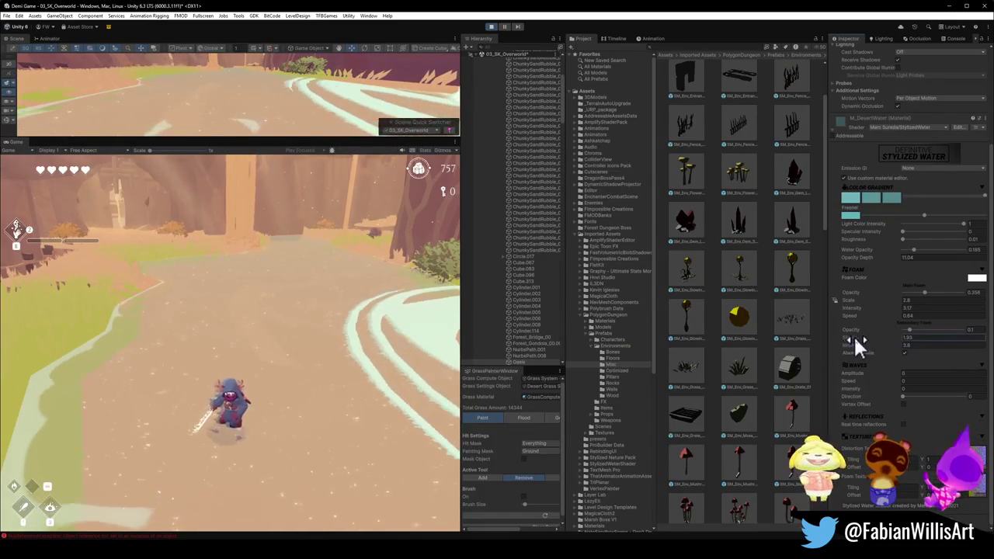
drag(45, 359, 821, 349)
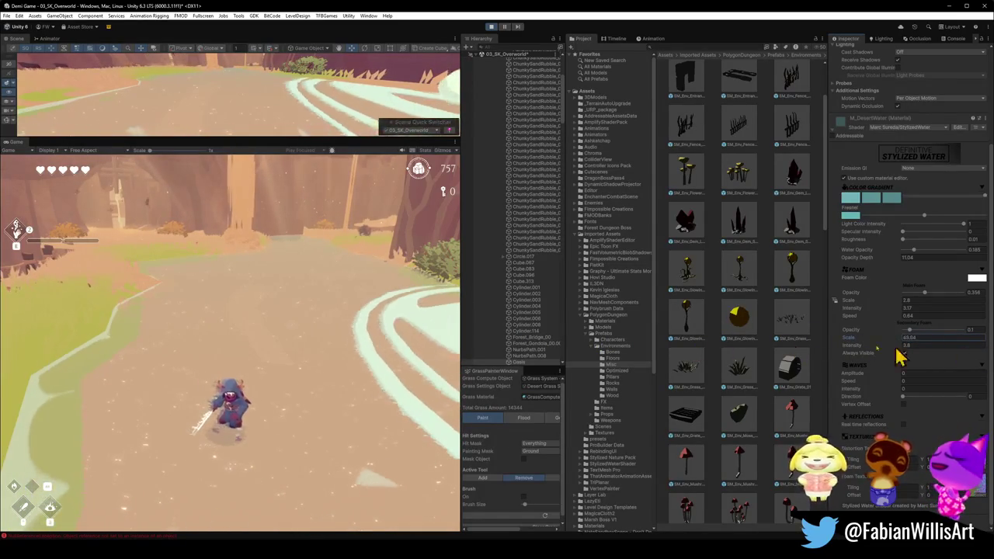
mouse_move(664, 350)
mouse_down()
mouse_move(881, 355)
mouse_move(808, 355)
mouse_move(978, 337)
mouse_move(925, 337)
mouse_up()
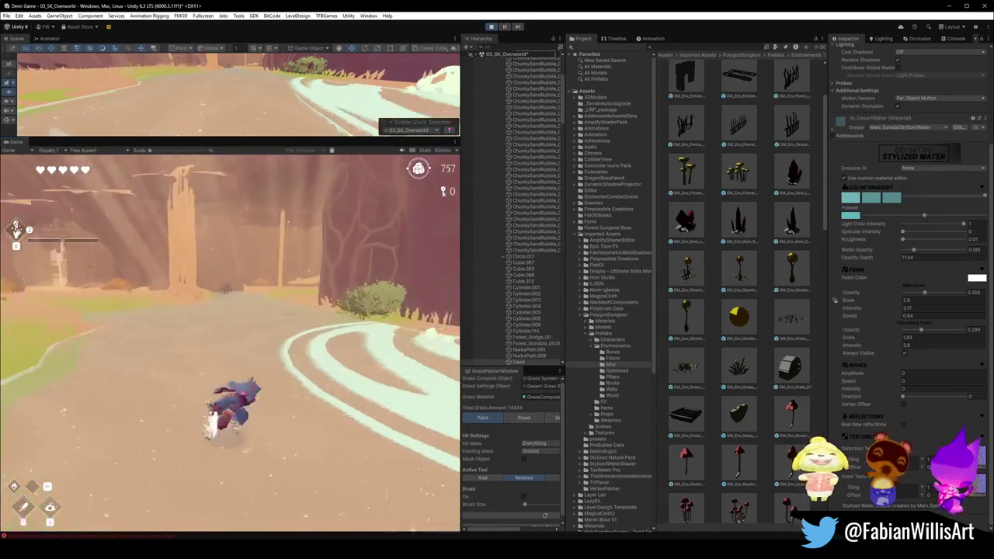
key(super)
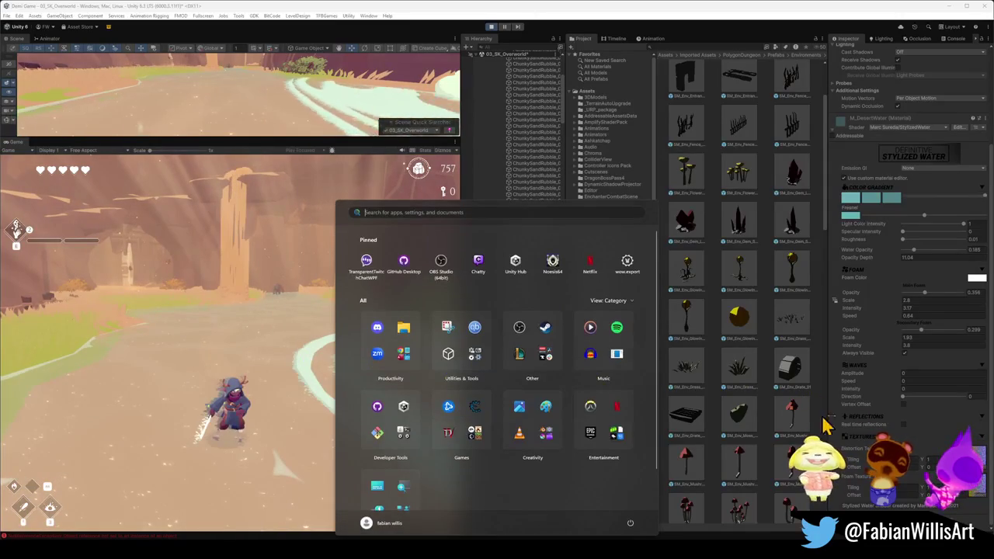
key(super)
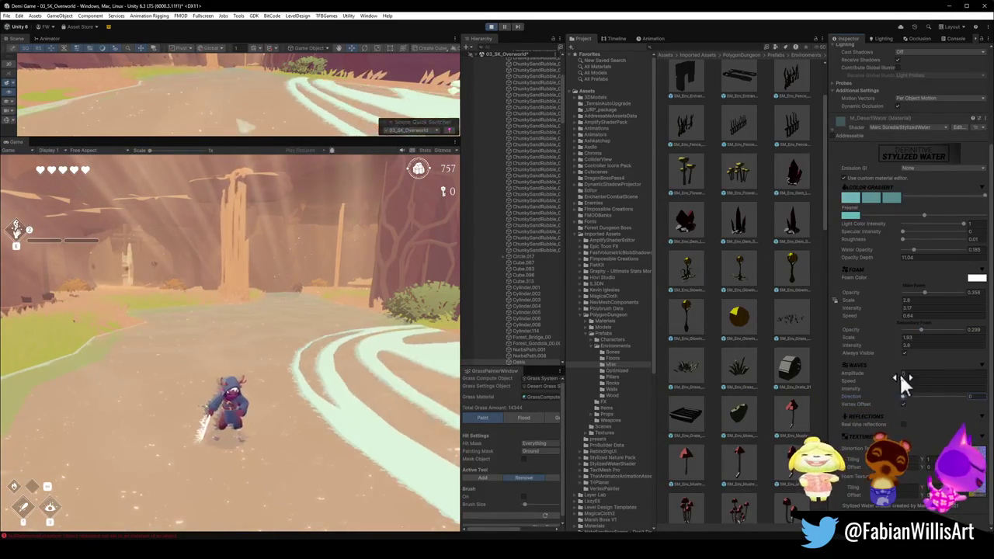
mouse_move(899, 372)
mouse_down()
mouse_move(954, 381)
mouse_move(892, 377)
mouse_move(916, 377)
mouse_move(908, 390)
mouse_move(921, 390)
mouse_move(912, 395)
mouse_up()
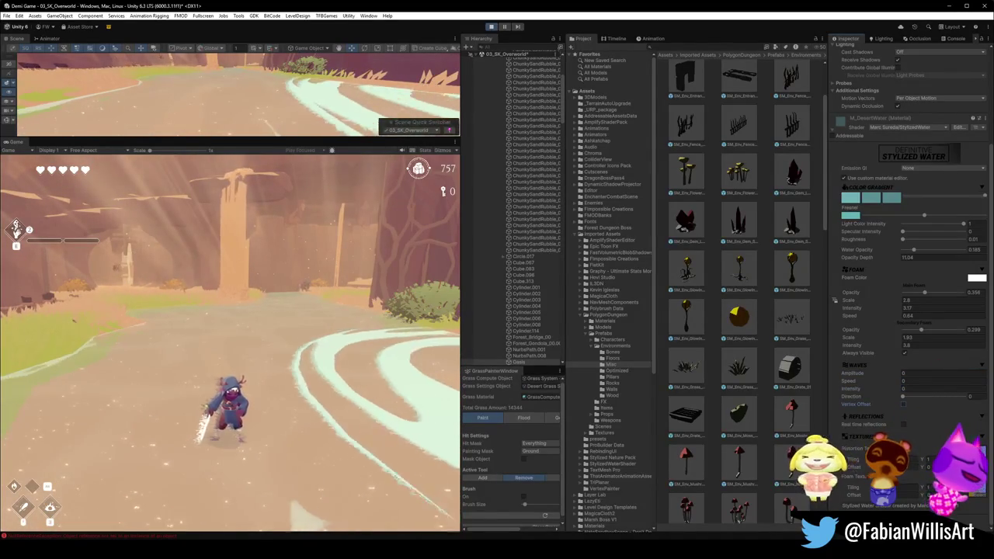
- Open the water's distortion texture picker, search 'is', and close it without picking a texture
click(982, 472)
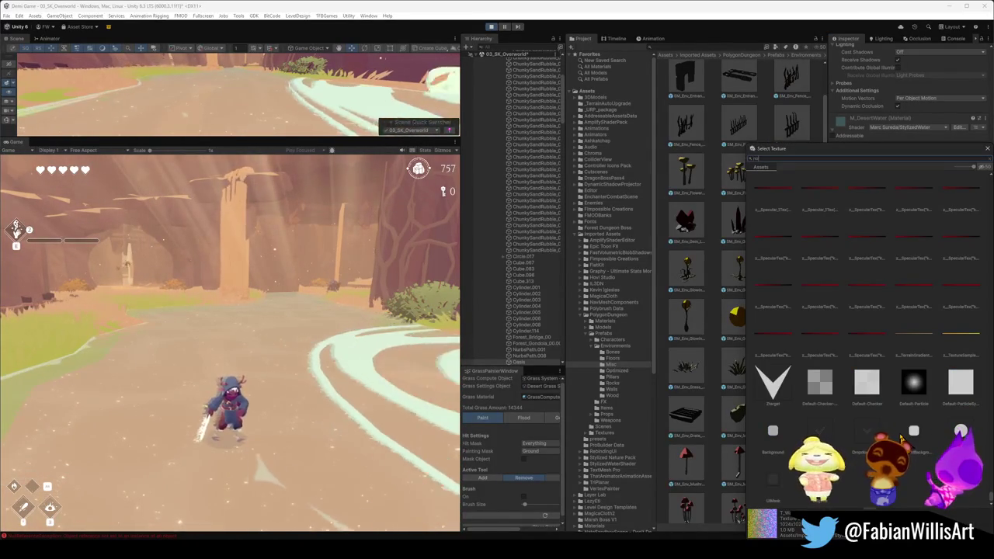
text(is)
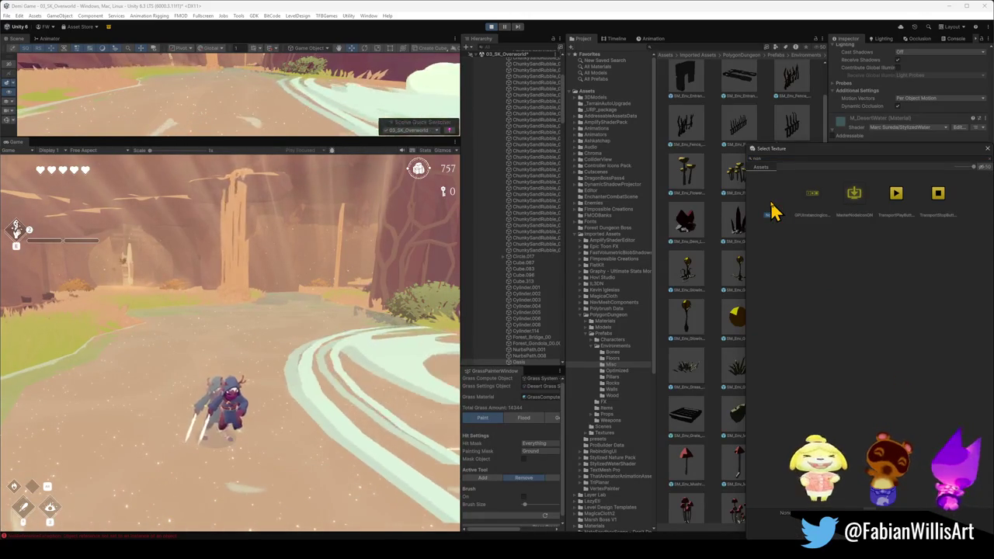
key(Escape)
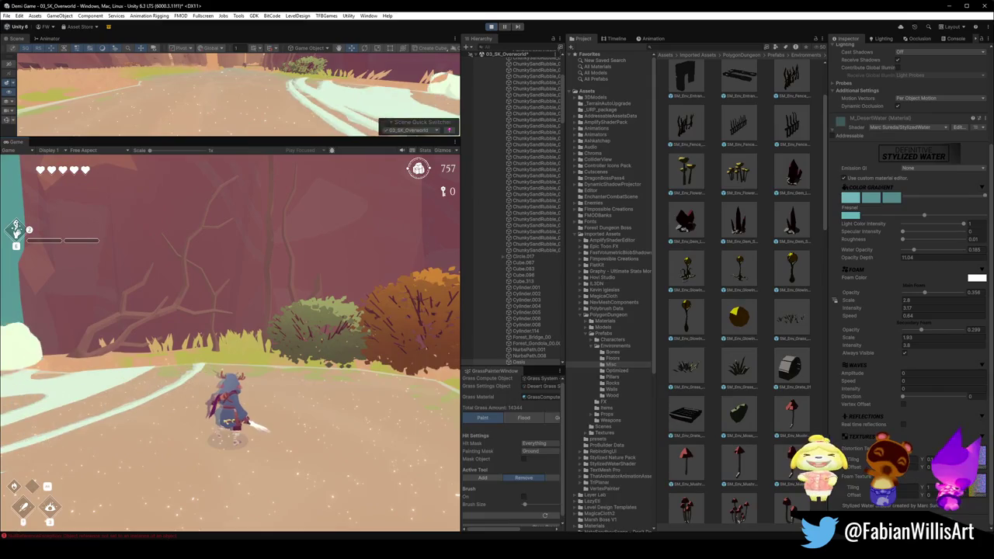
key(super)
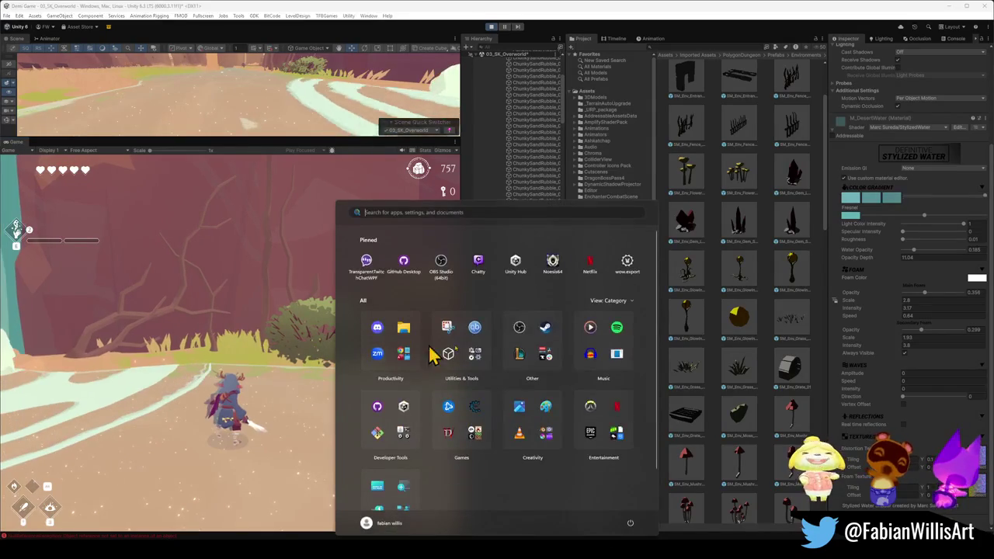
key(super)
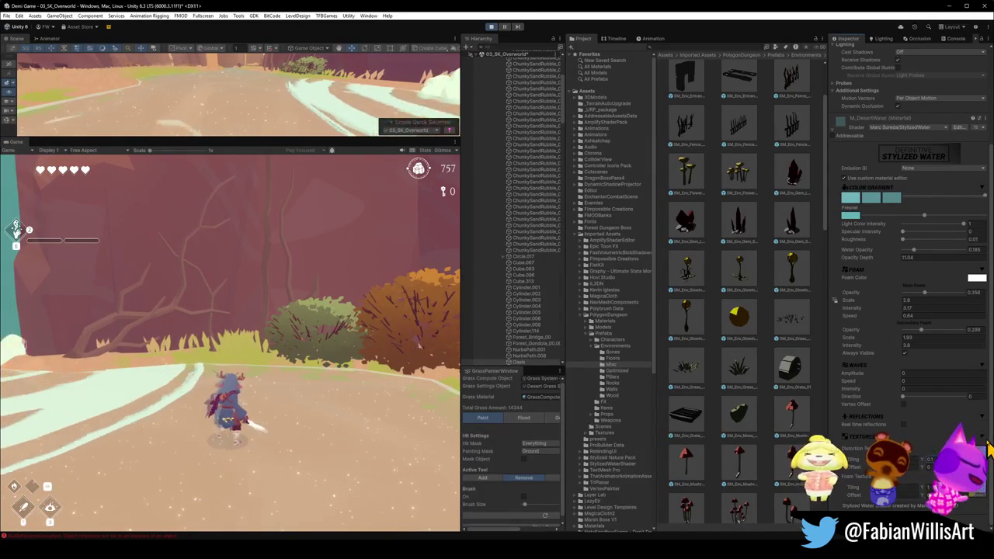
drag(987, 449, 982, 435)
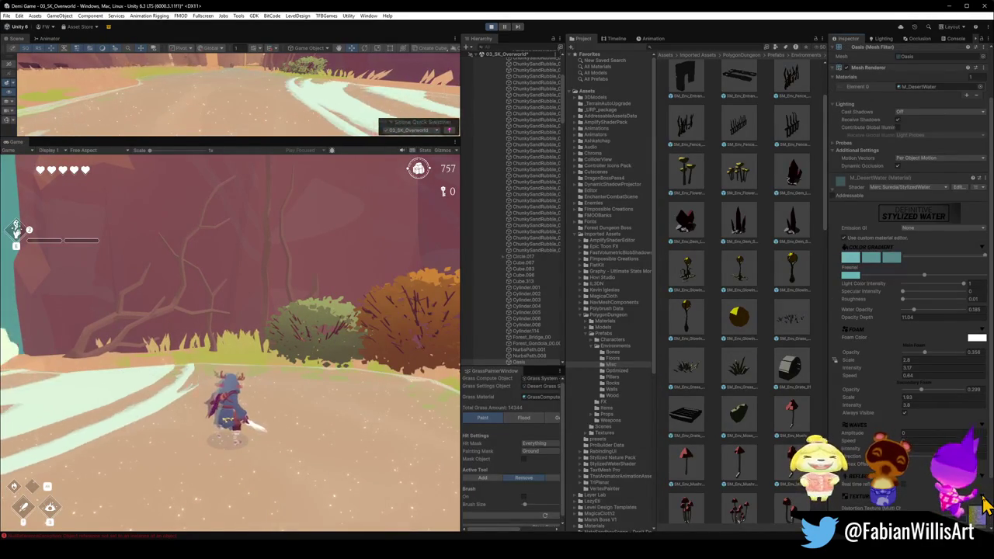
scroll(880, 372, down, 3)
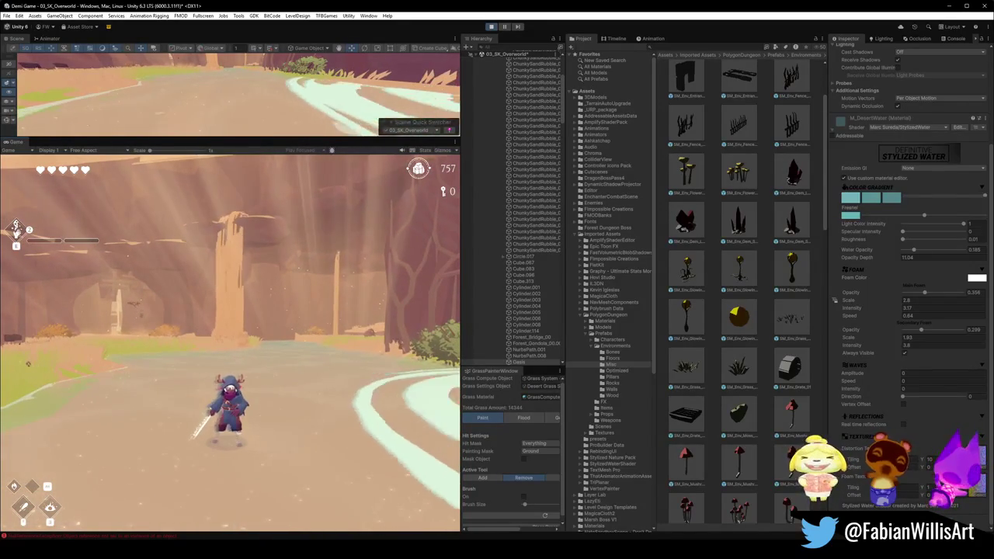
key(super)
key(super)
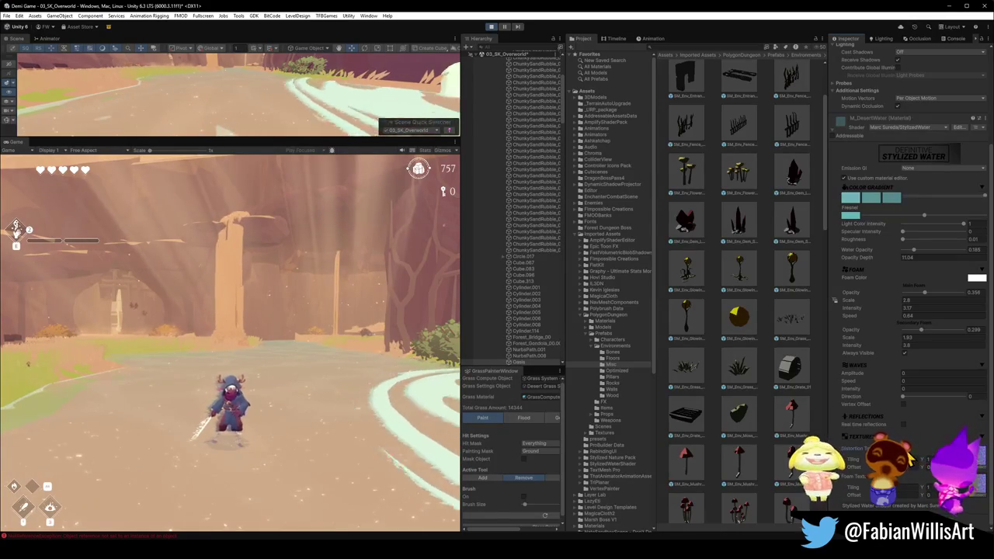
click(978, 482)
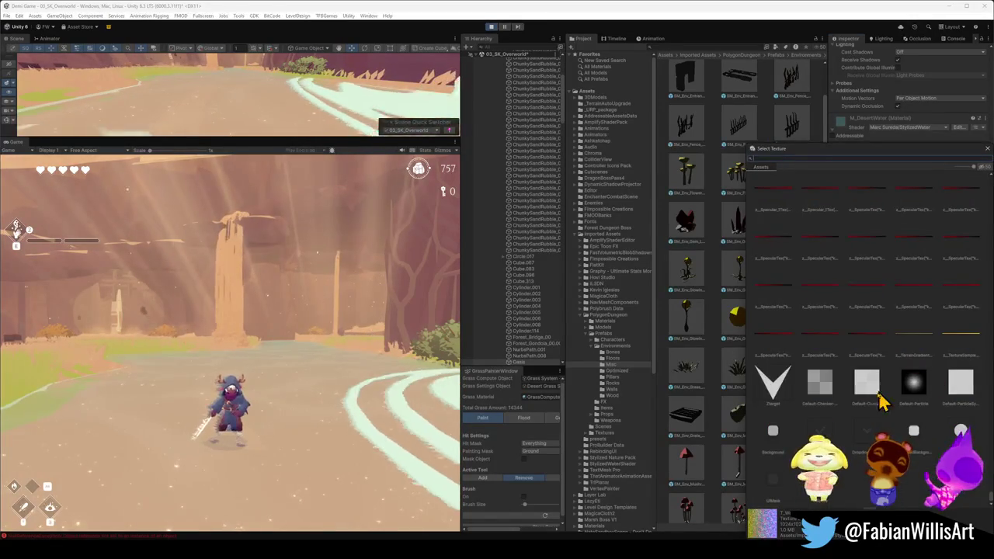
click(821, 388)
click(866, 384)
click(912, 385)
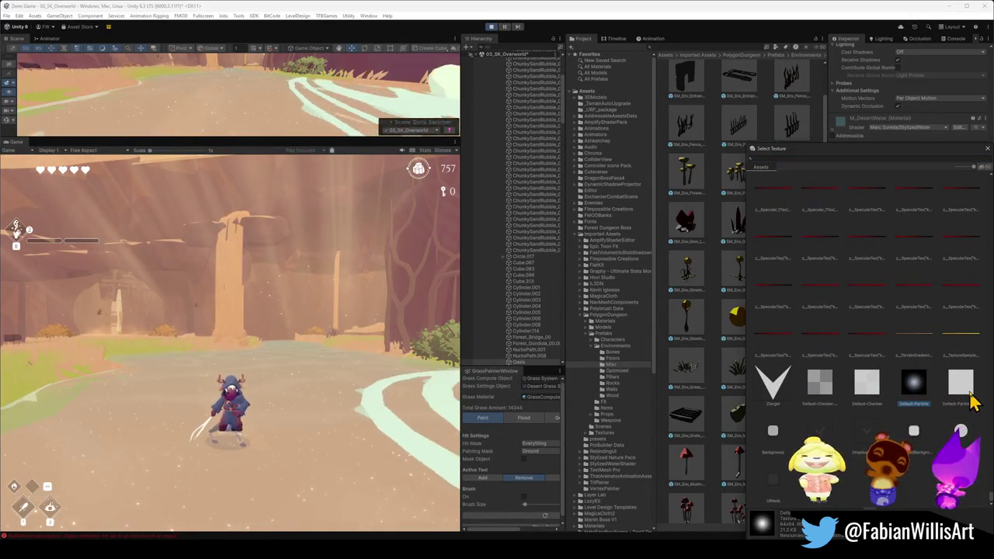
click(962, 384)
scroll(924, 365, up, 5)
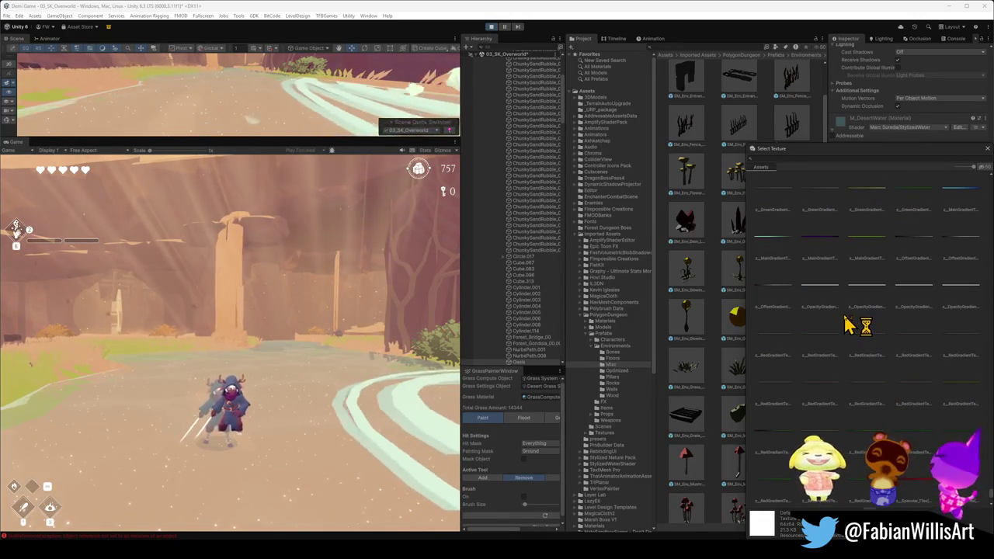
scroll(846, 326, up, 2)
key(Escape)
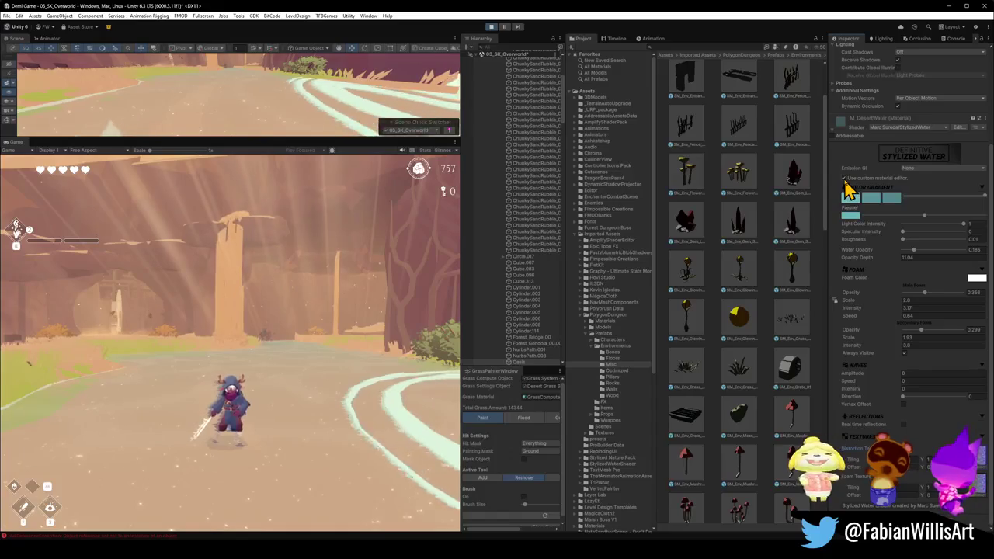
- Turn off the custom material editor, lower Refraction Intensity, and show the game fullscreen with F10
click(843, 179)
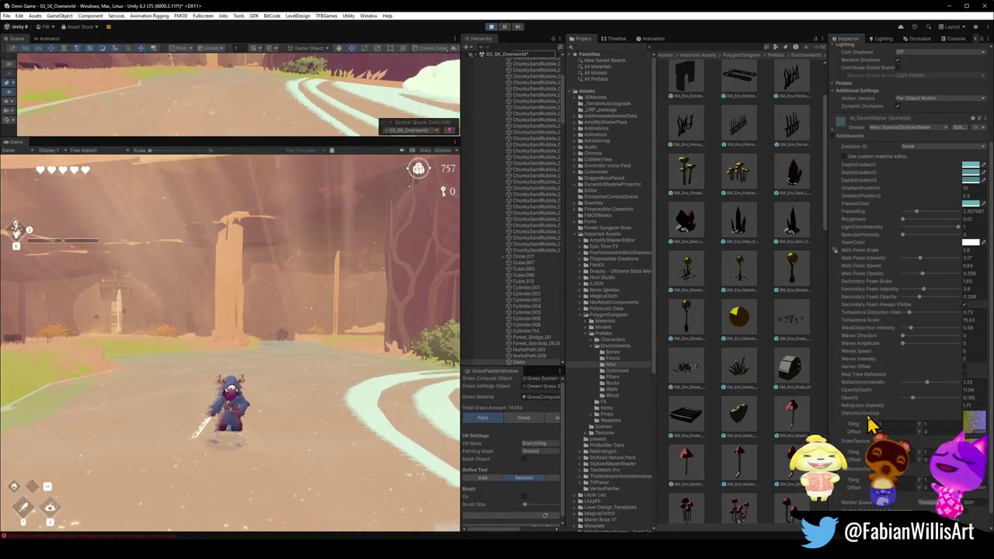
mouse_move(879, 405)
mouse_down()
mouse_move(857, 405)
mouse_move(885, 408)
mouse_up()
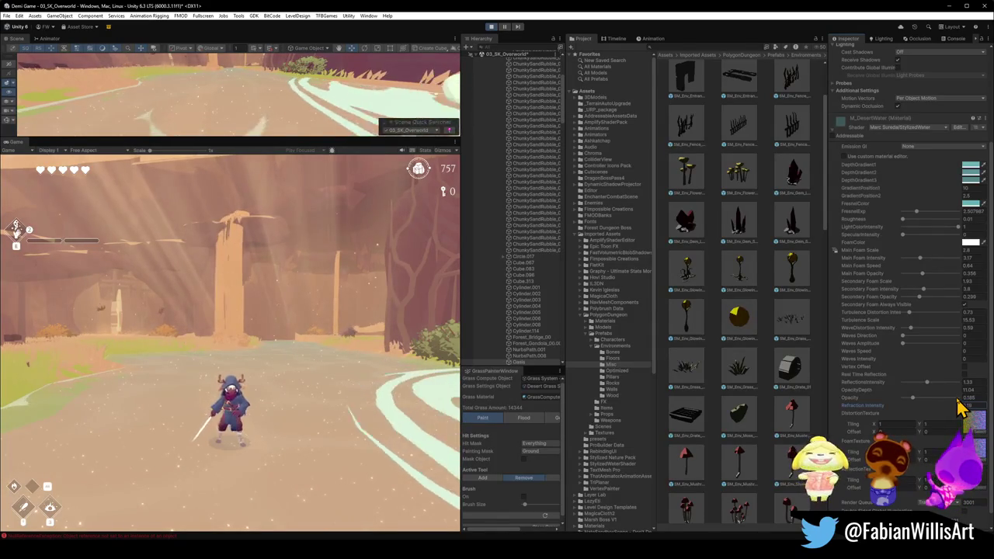
click(96, 361)
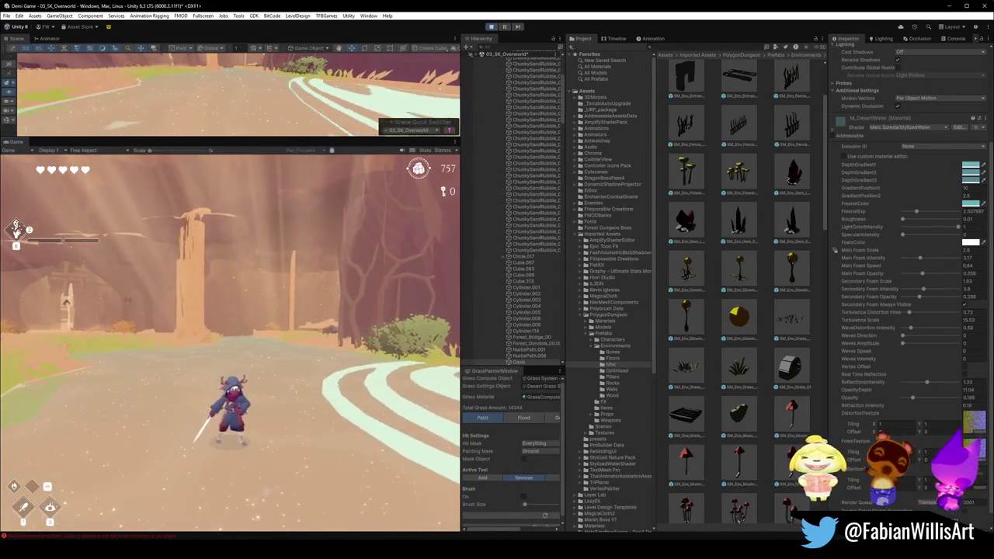
key(F10)
- Run the character past the stone pillar to view the waterfall, then leave fullscreen for the editor
key(w)
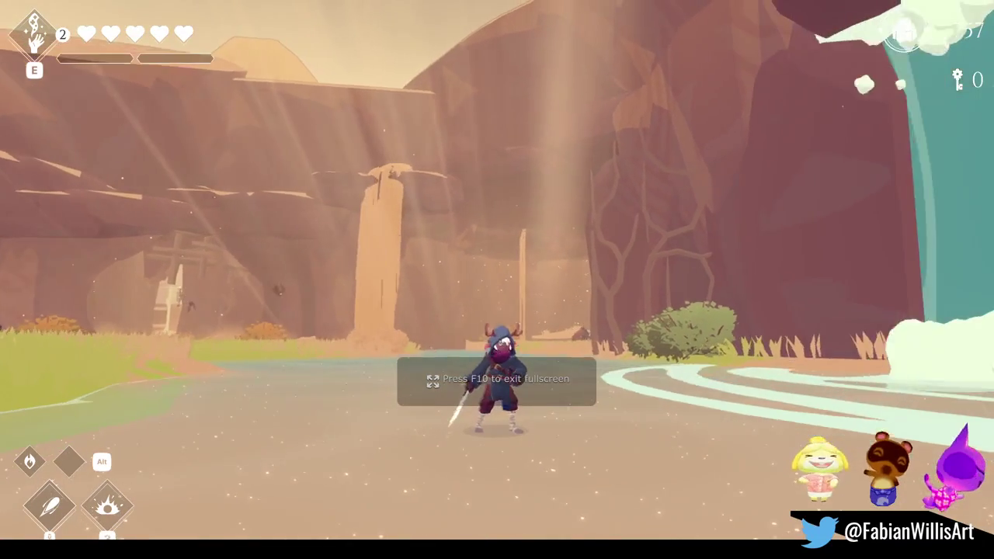
key(a)
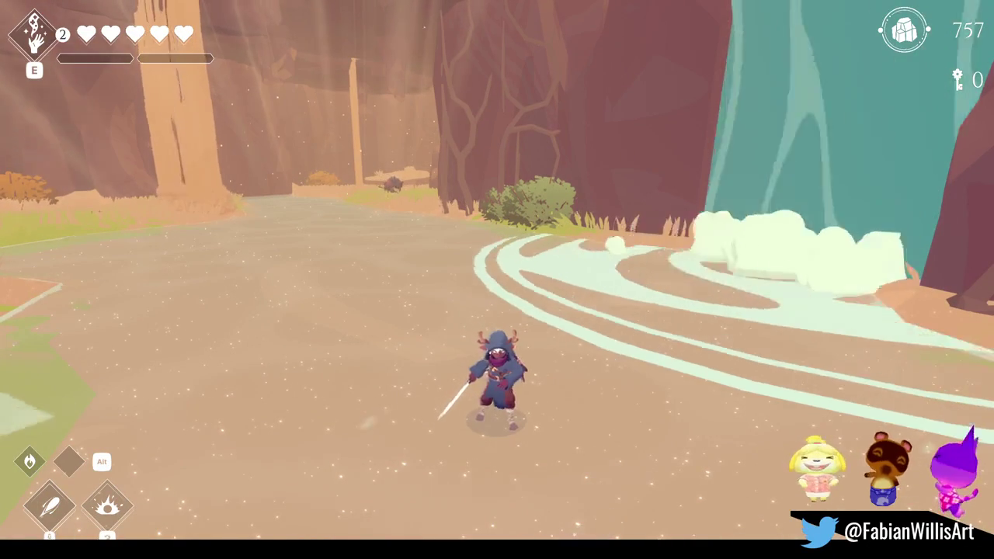
key(Escape)
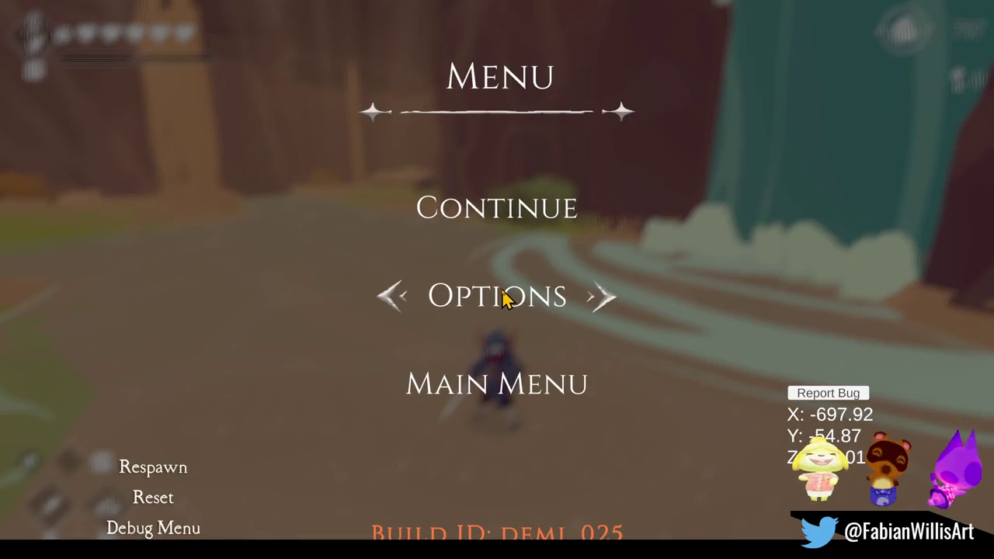
key(Escape)
key(F11)
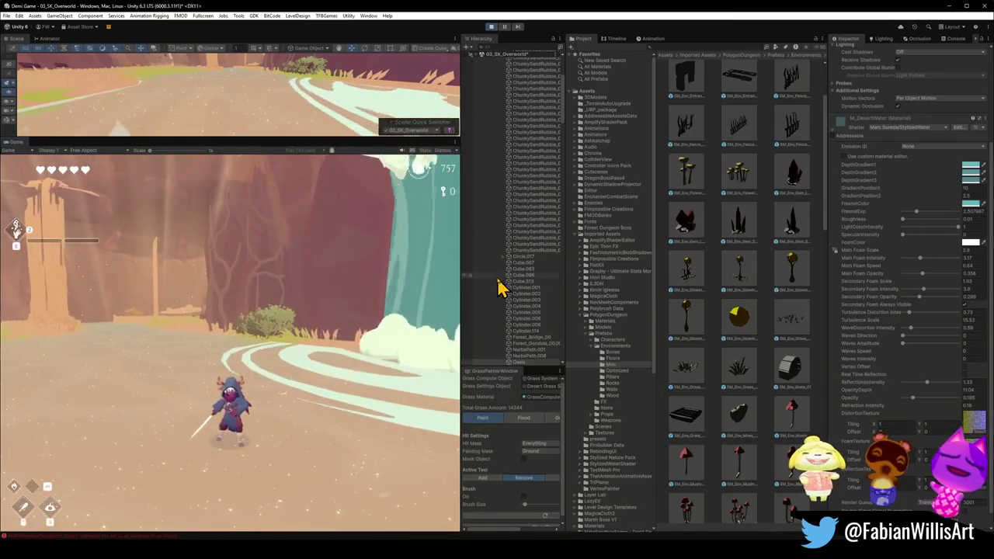
- Clear the selection, enlarge the scene view and select the Water Ripple Mesh object
key(super)
click(666, 442)
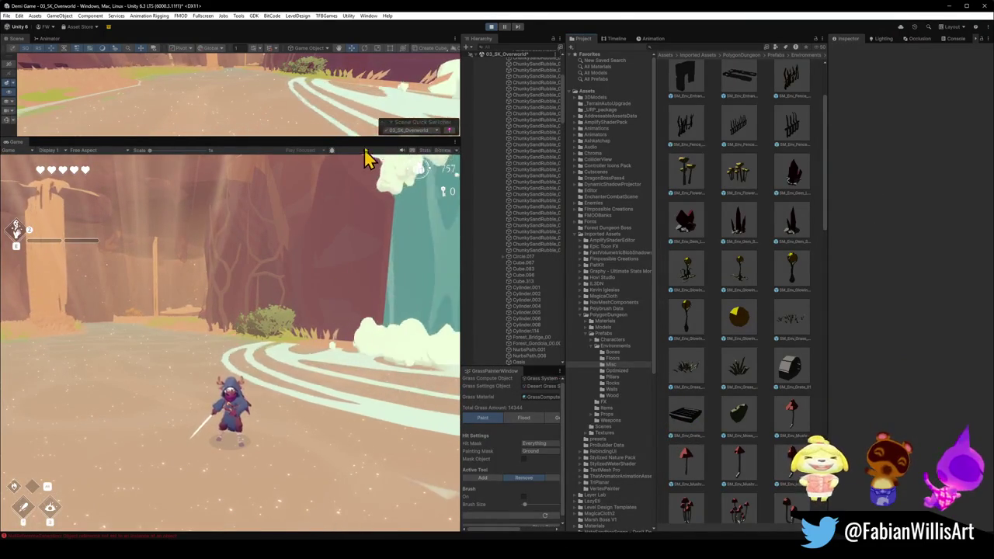
mouse_move(372, 139)
mouse_down()
mouse_move(355, 256)
mouse_move(410, 181)
mouse_move(326, 222)
mouse_up()
click(315, 249)
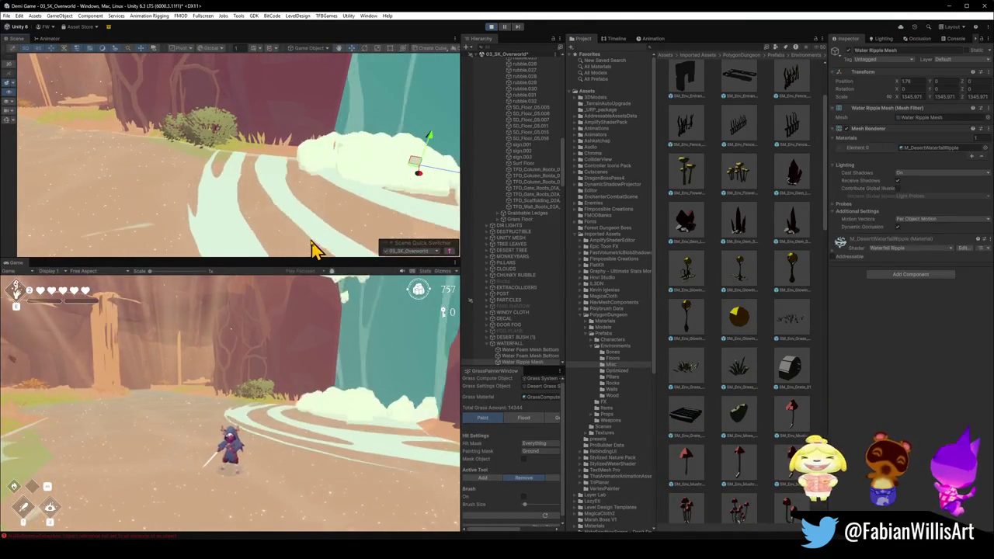
- Set the ripple material's Render Queue to Transparent and inspect its tint colour
click(834, 258)
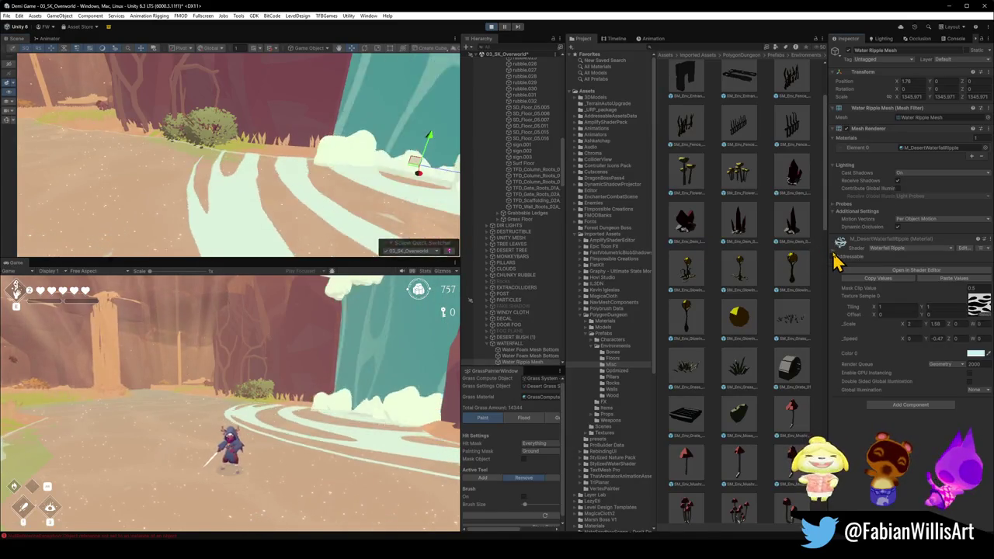
click(956, 365)
click(953, 397)
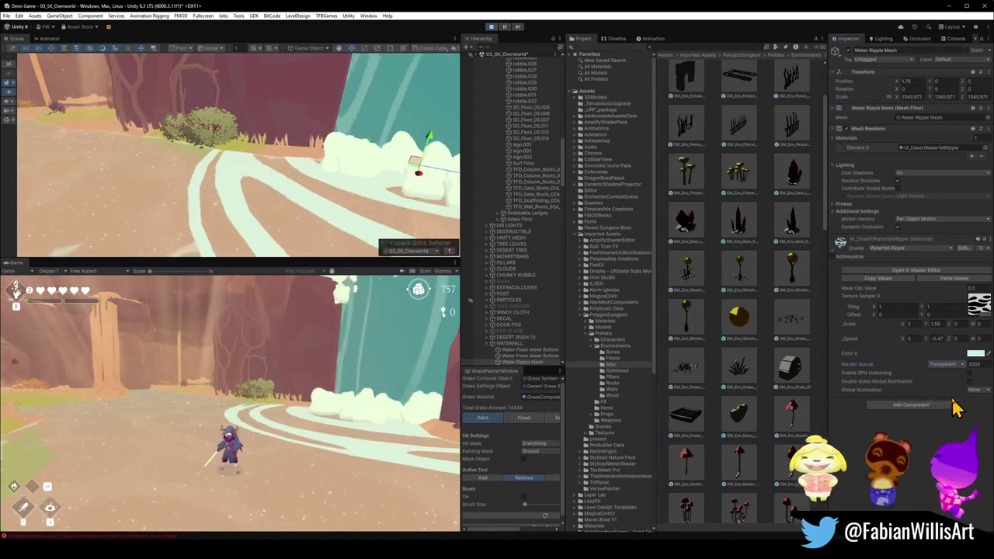
click(975, 356)
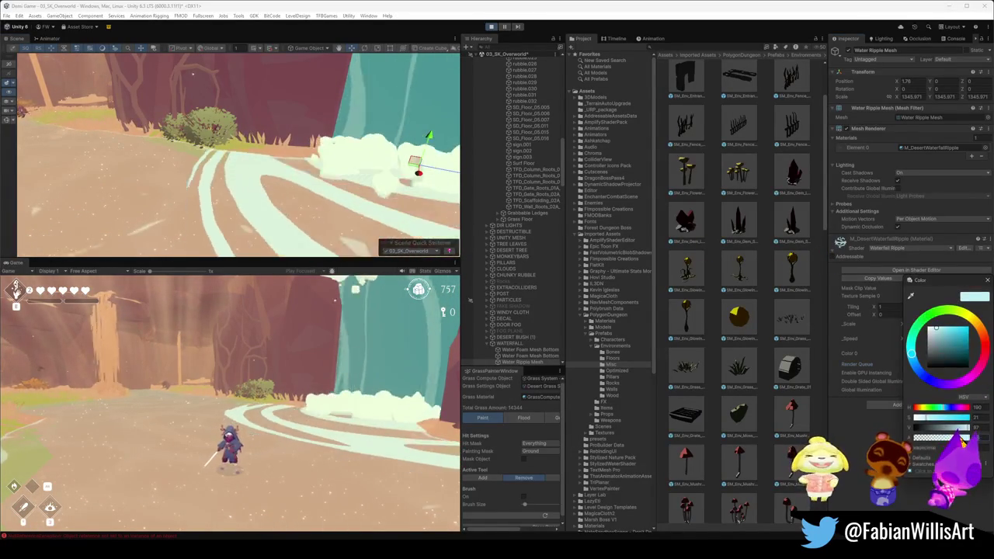
key(Escape)
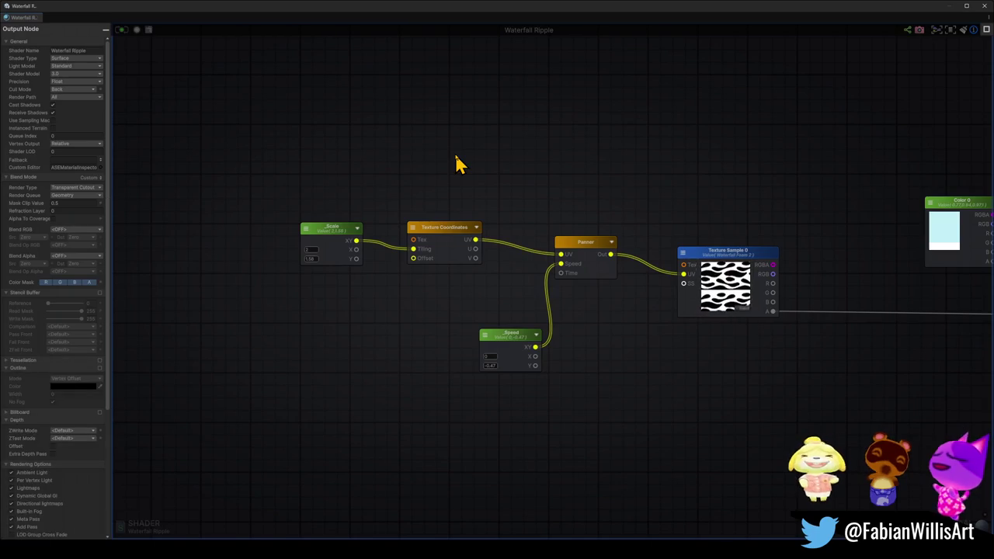
- Rearrange the graph so the Color 0 and output nodes sit in view
drag(743, 368, 601, 324)
scroll(601, 324, down, 5)
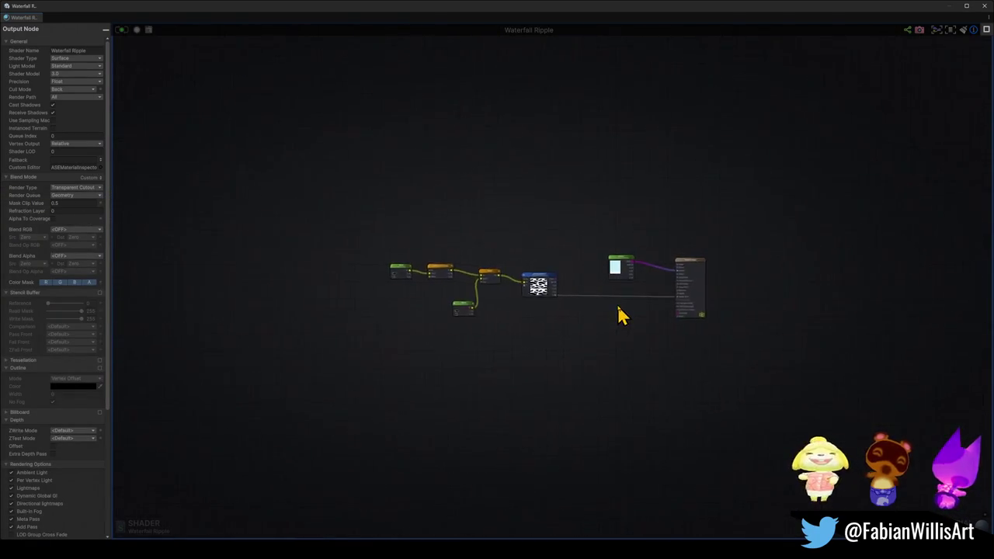
scroll(623, 315, up, 5)
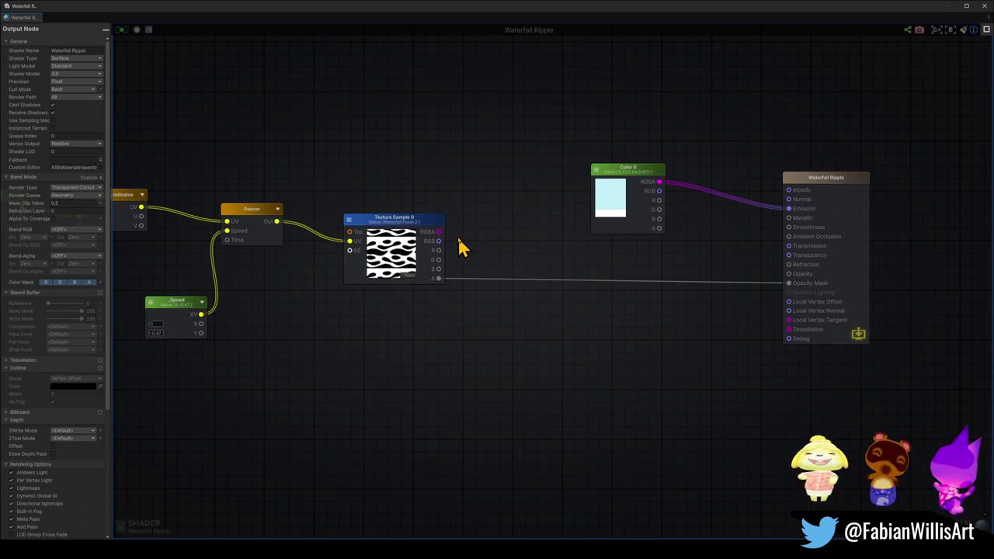
drag(645, 177, 599, 166)
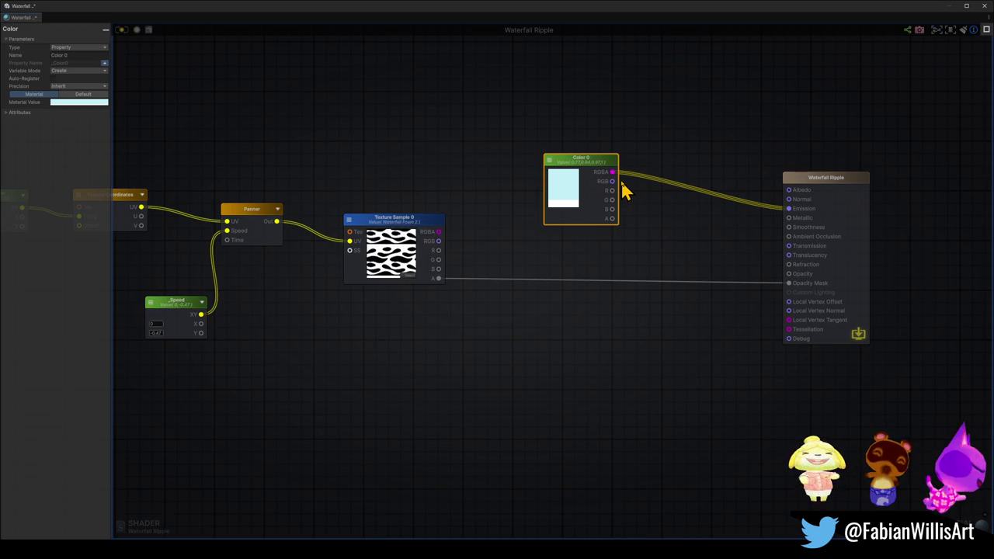
- Set the Waterfall Ripple output node's Render Queue to Transparent and recompile the shader
click(838, 182)
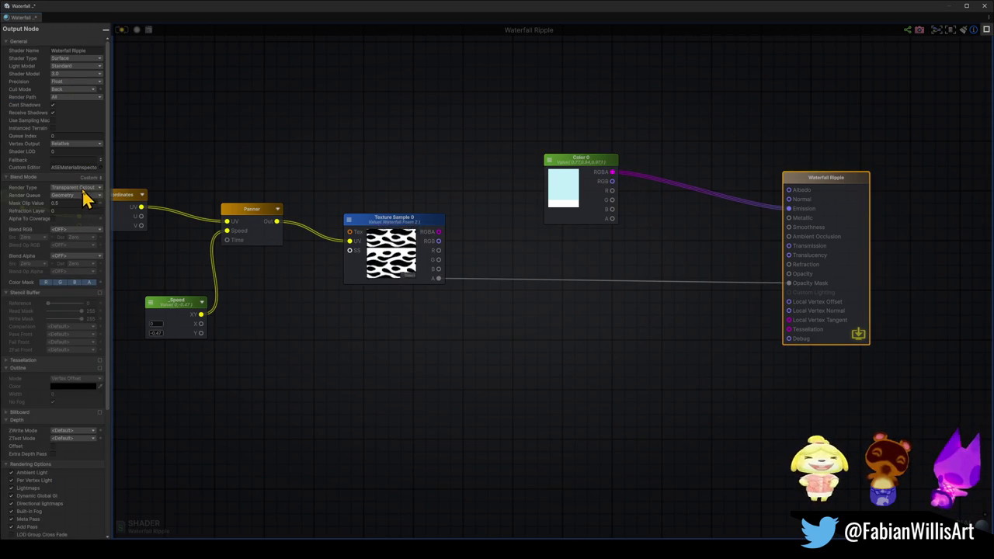
click(89, 196)
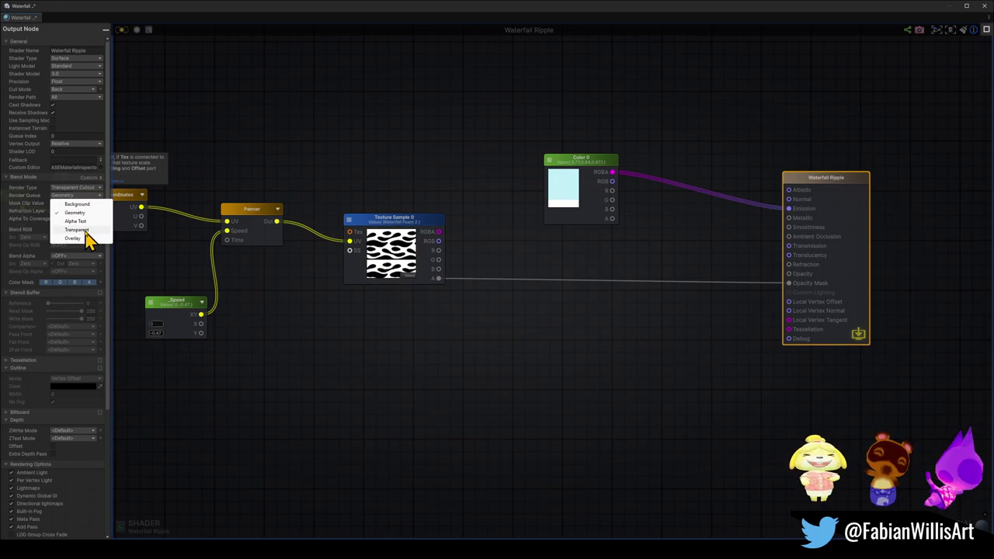
click(86, 231)
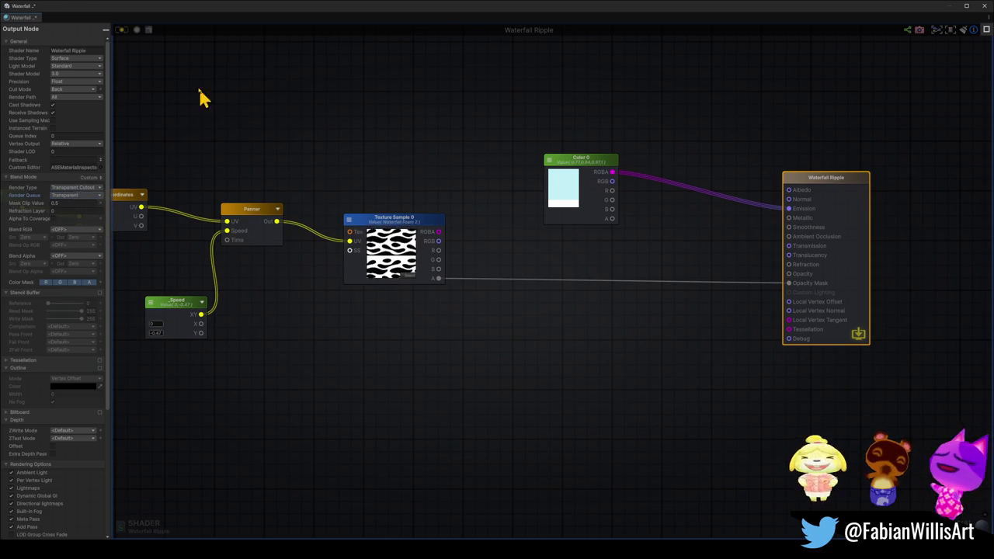
click(122, 31)
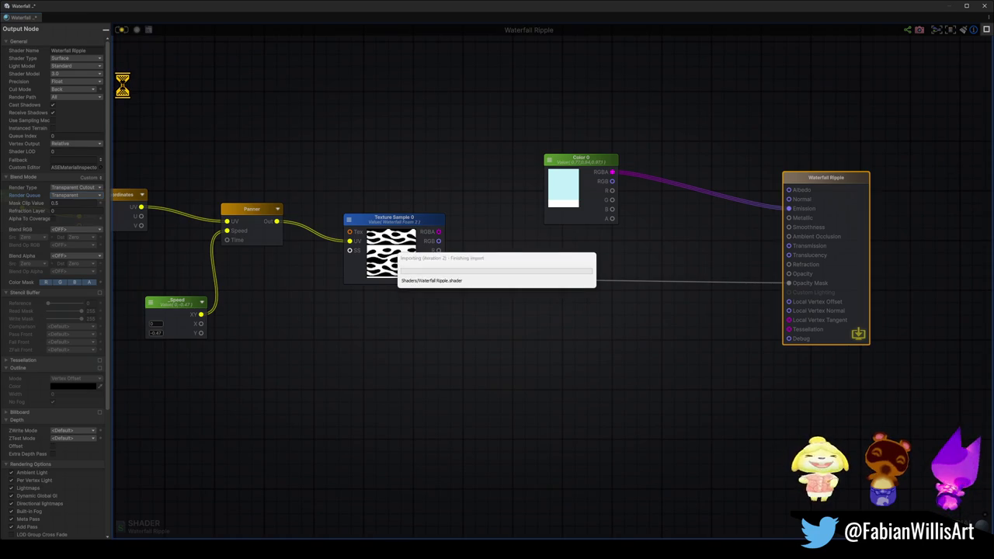
- Shrink the shader editor window and close the Waterfall Ripple graph
scroll(273, 180, down, 5)
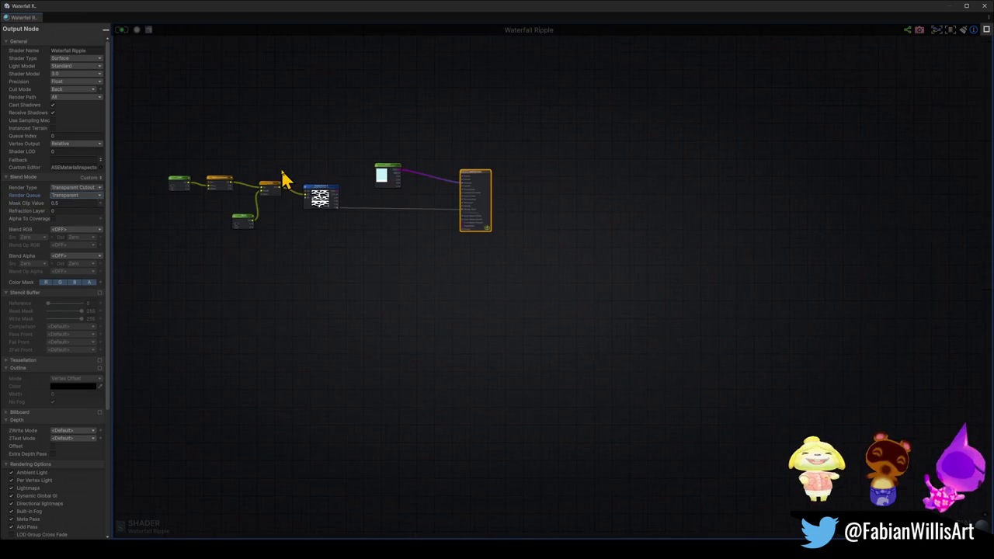
scroll(277, 145, up, 5)
mouse_move(240, 20)
mouse_down()
mouse_move(350, 388)
mouse_move(362, 378)
mouse_move(281, 277)
mouse_move(471, 300)
mouse_up()
click(469, 298)
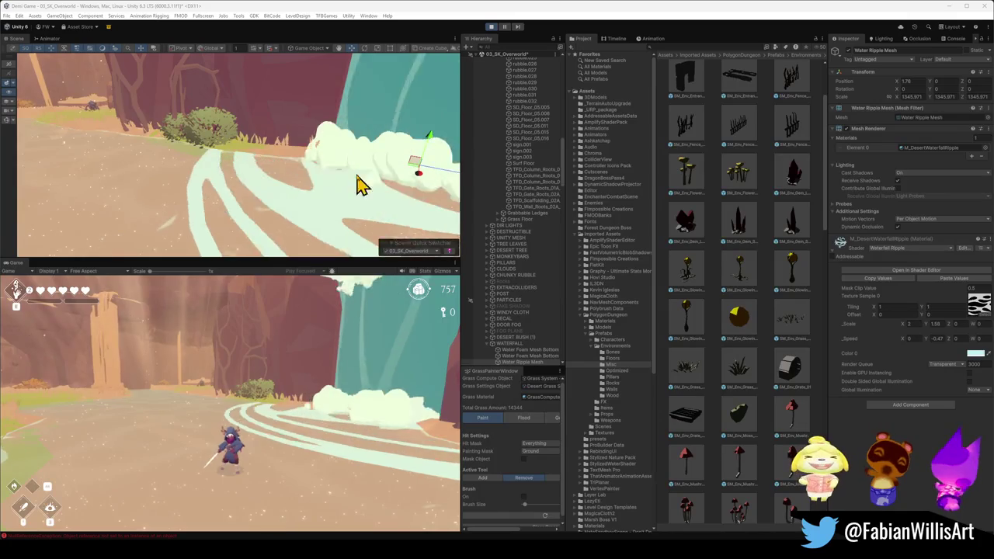
- Retint the ripple material's Color 0 and set its Render Queue to From Shader
click(974, 353)
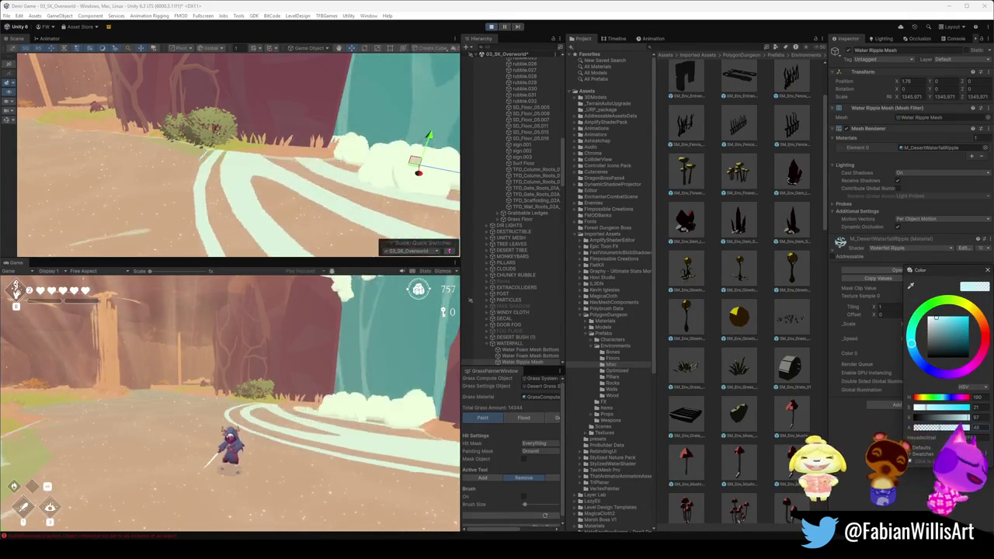
key(Escape)
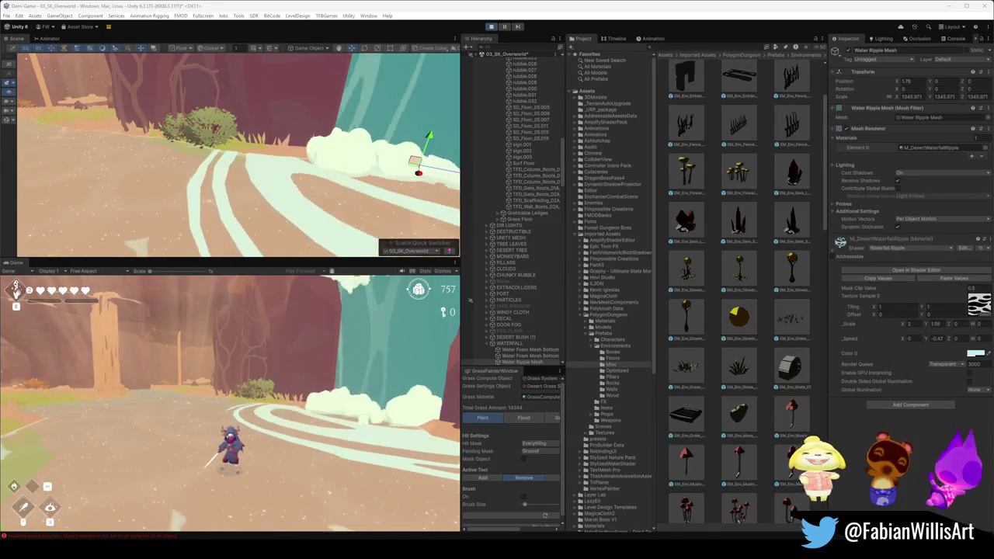
click(953, 364)
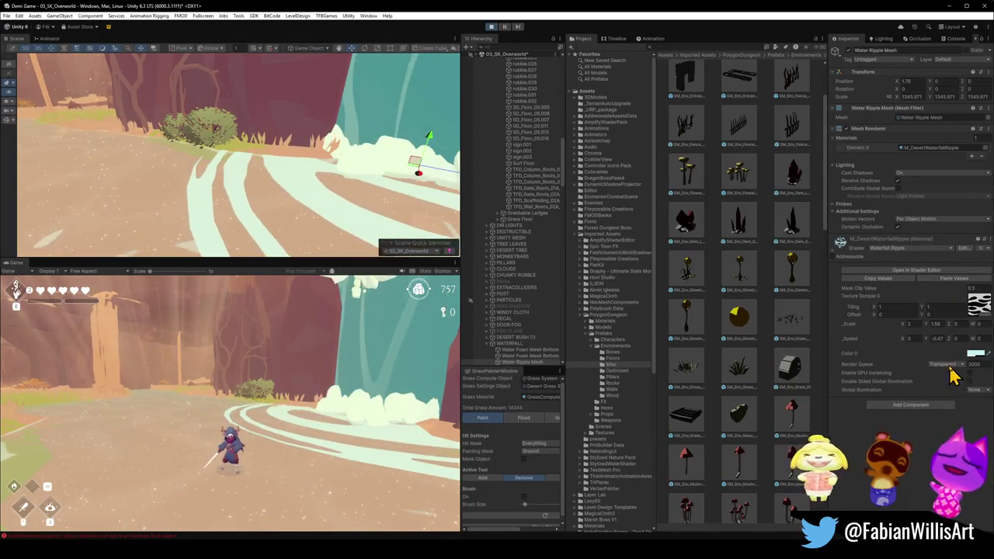
click(946, 382)
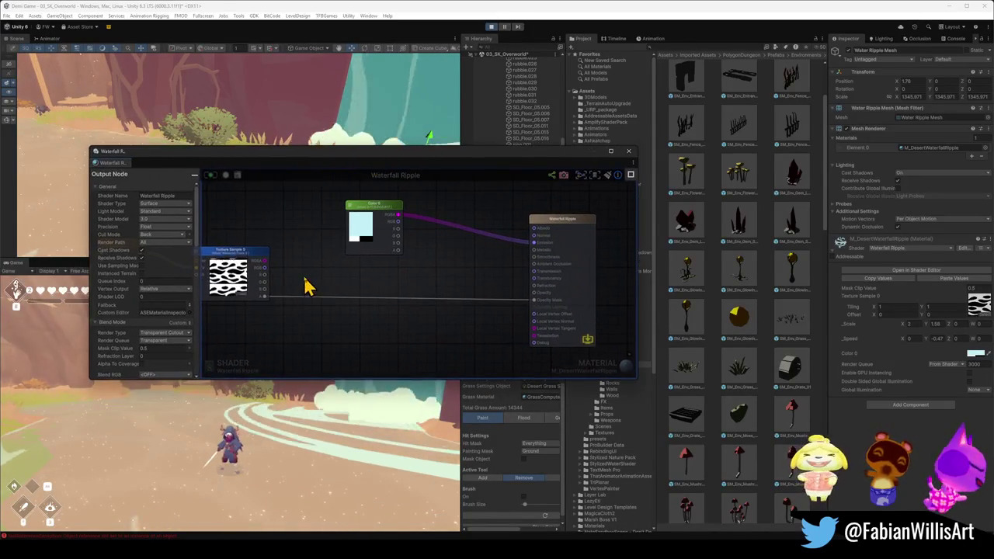
- Route the texture sample through a new Multiply node into Emission and recompile the shader
click(327, 271)
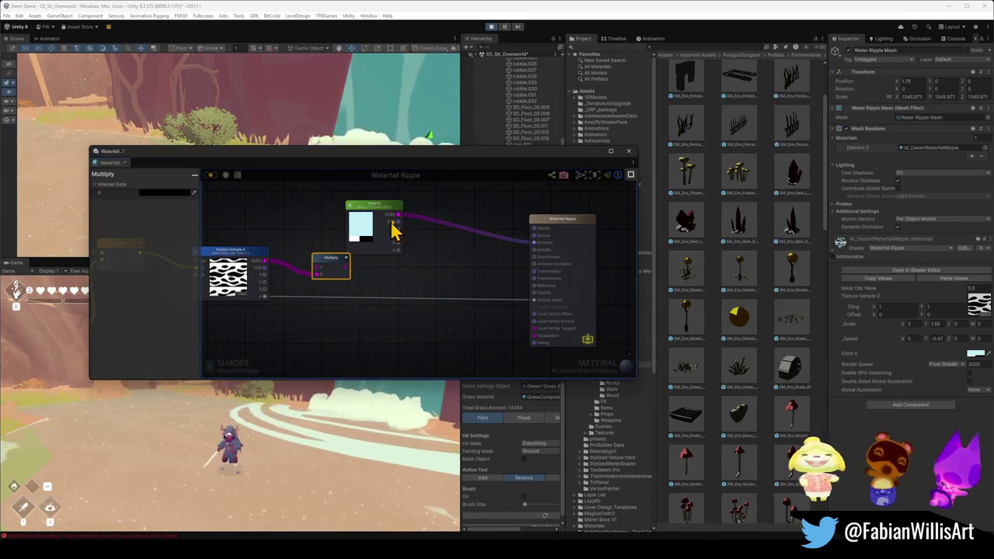
drag(313, 268, 328, 268)
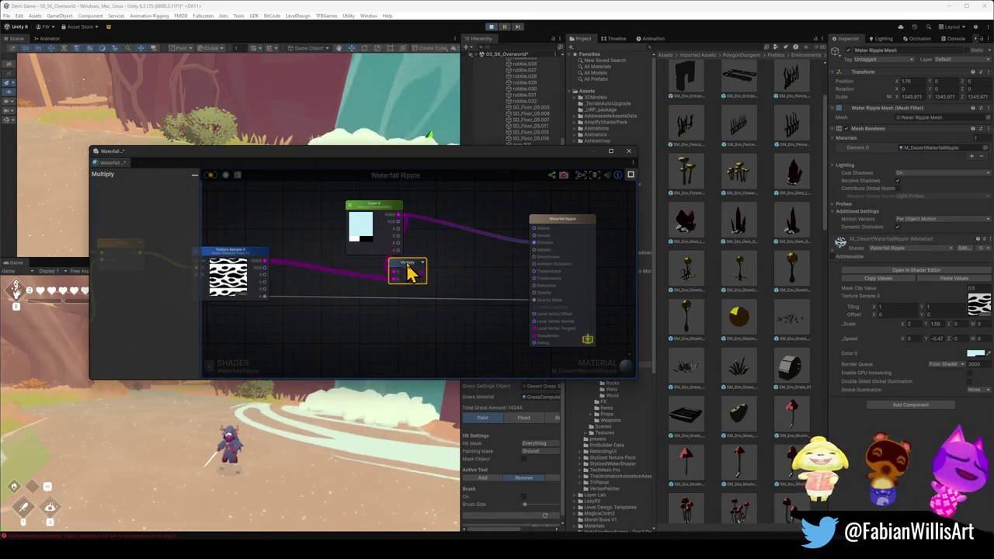
drag(435, 260, 532, 243)
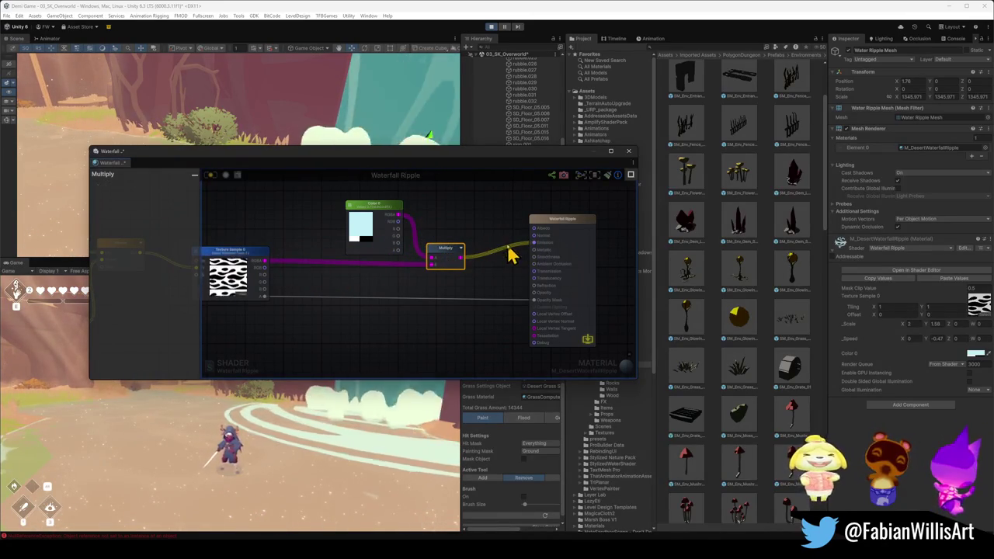
click(210, 175)
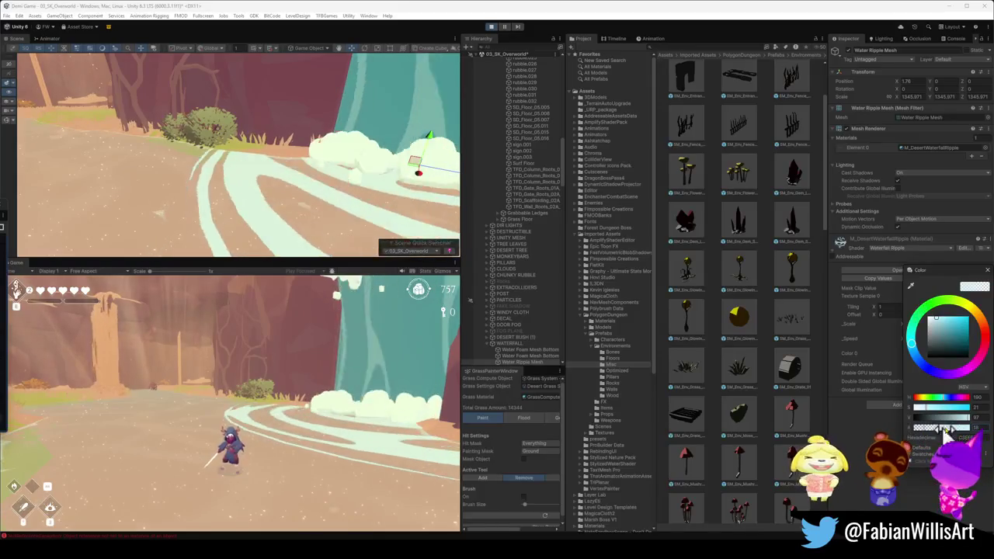
click(440, 322)
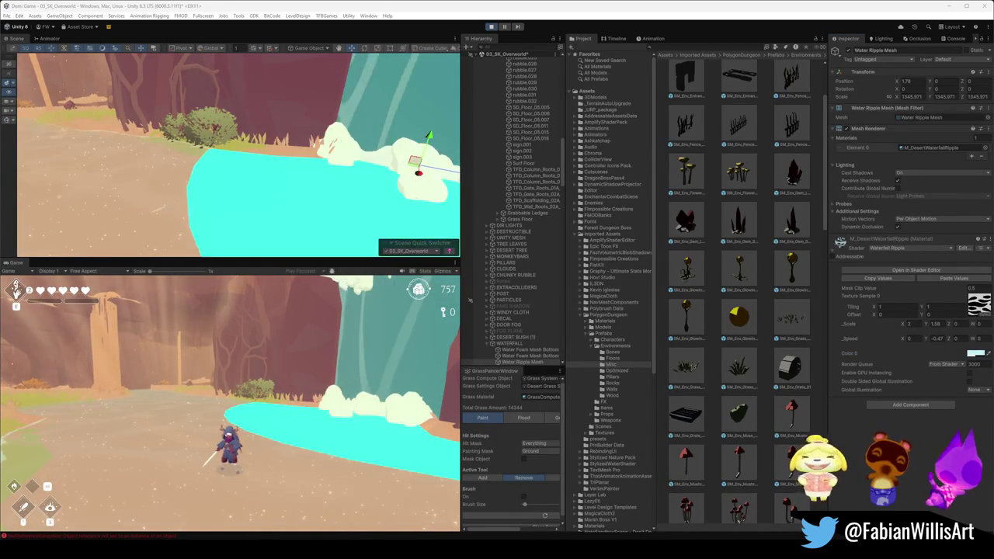
- Give Color 0 a light cyan tint, adjust the Mask Clip Value, then lighten the tint further
click(970, 356)
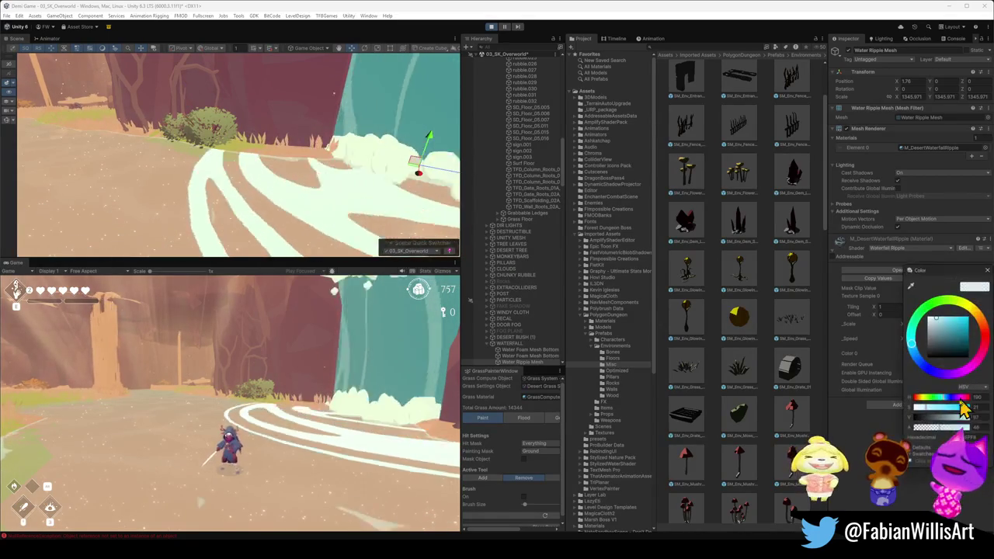
key(Return)
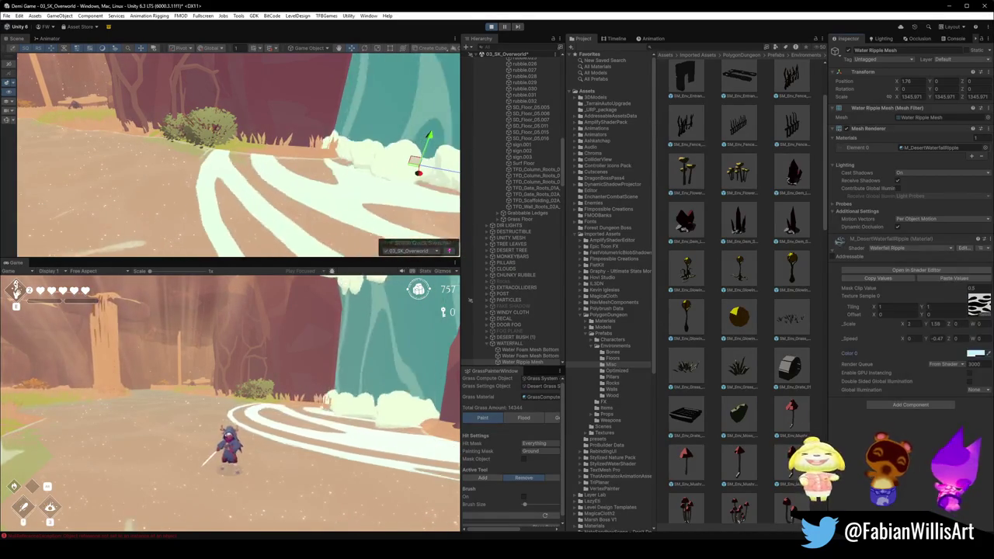
mouse_move(966, 294)
mouse_down()
mouse_move(955, 295)
mouse_move(978, 310)
mouse_move(974, 303)
mouse_up()
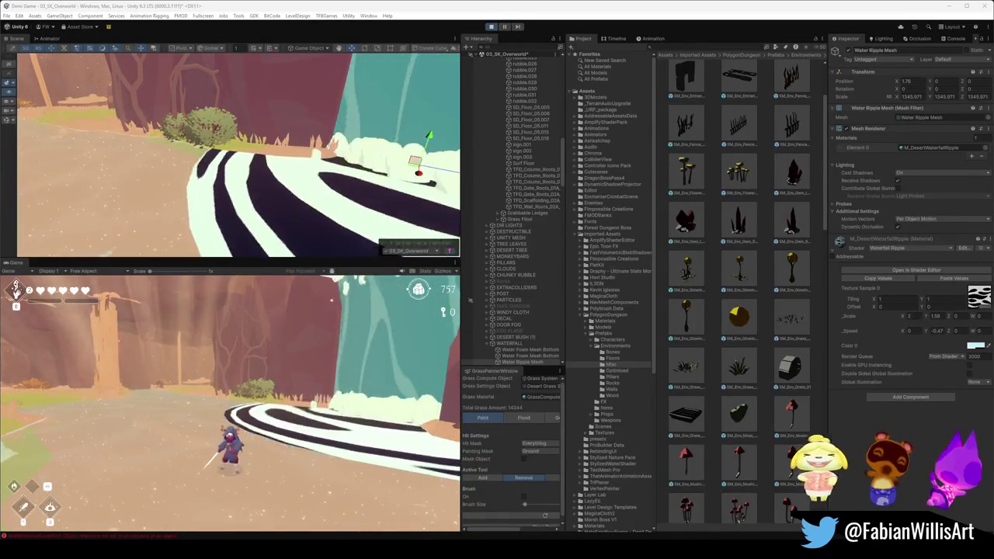
click(976, 346)
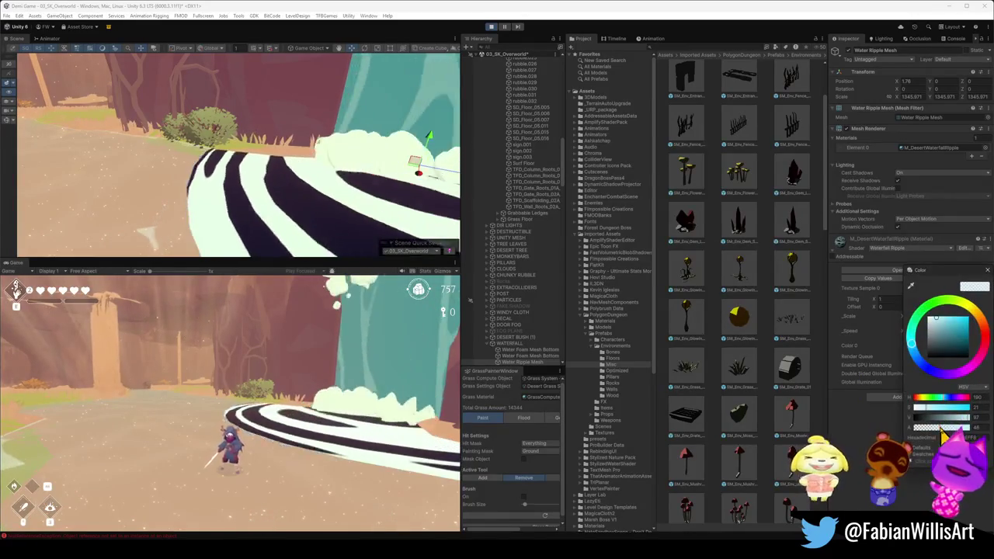
key(Escape)
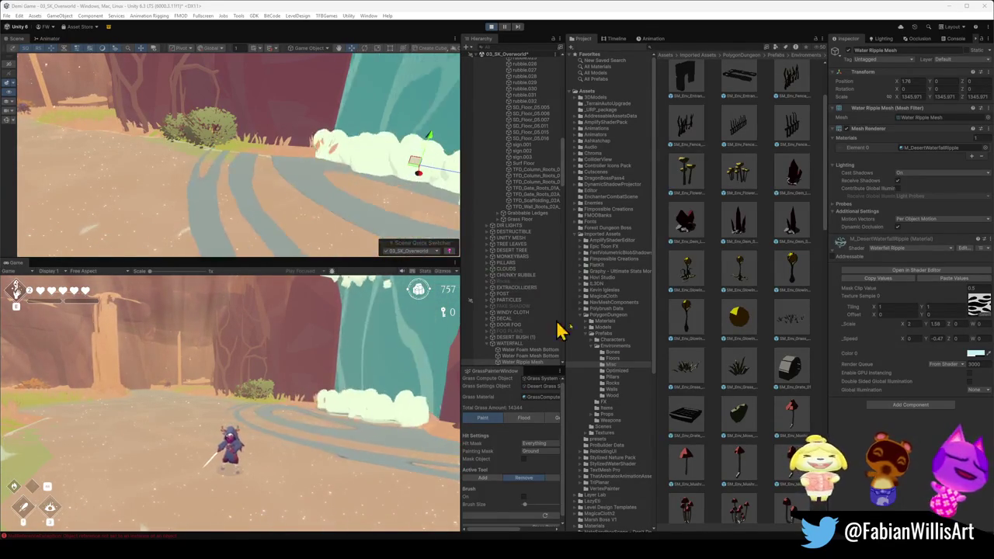
- Raise the brightness of the ripple material's Color 0 tint, then reopen its colour settings
click(975, 355)
click(913, 428)
drag(913, 430, 976, 435)
key(Escape)
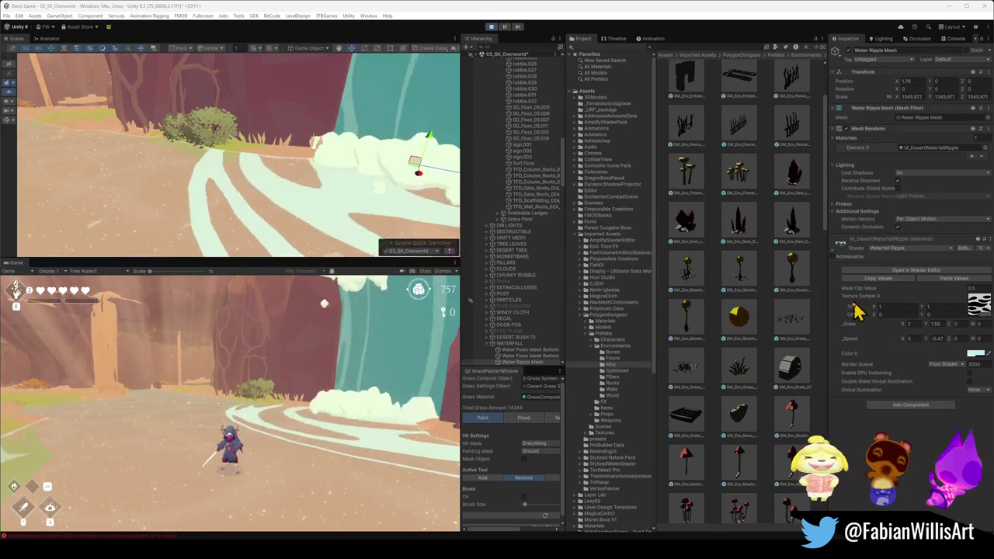
click(974, 355)
- Drag the Color 0 tint's alpha lower, fine-tune it and confirm
drag(947, 432, 916, 432)
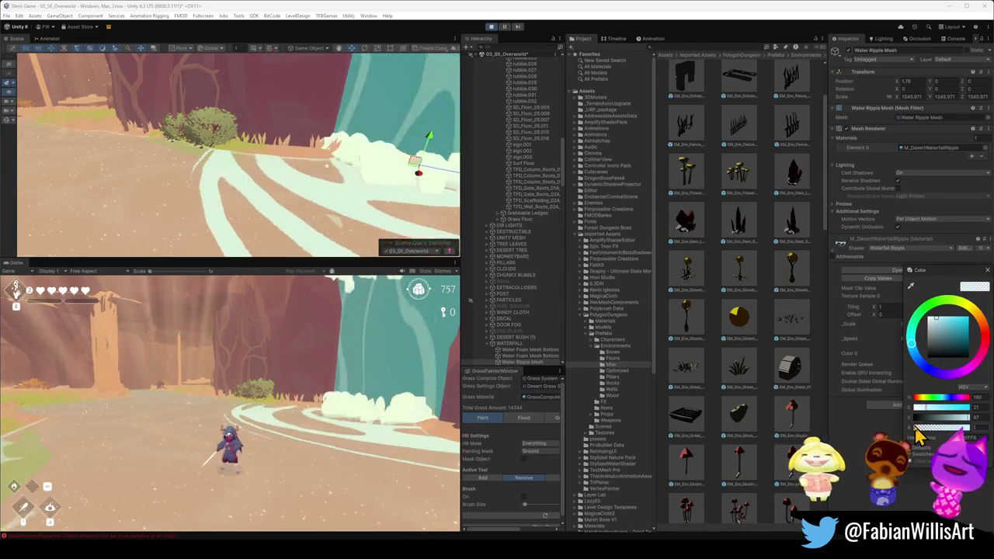
mouse_move(980, 436)
mouse_down()
mouse_move(918, 428)
mouse_move(966, 433)
mouse_up()
key(Return)
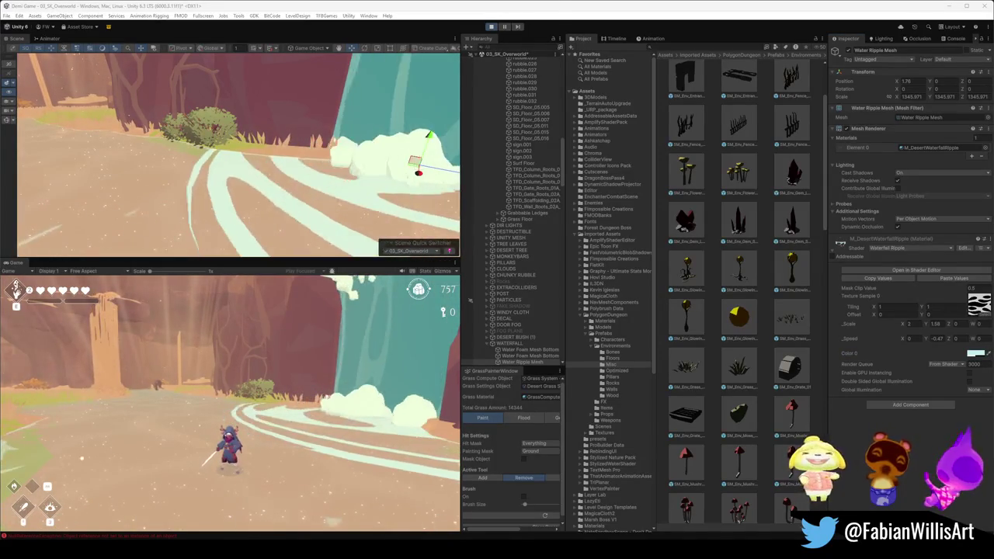
key(super+shift+s)
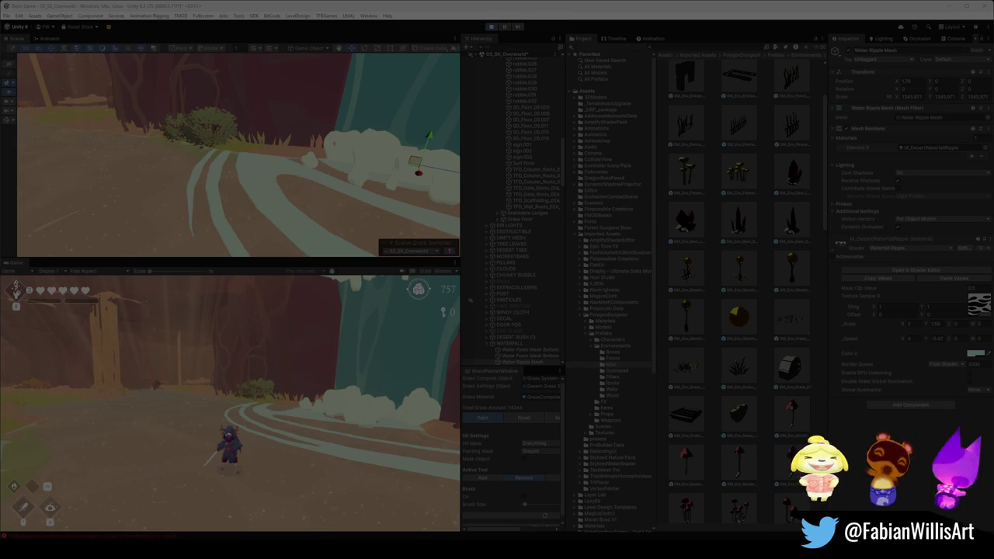
key(super+shift+s)
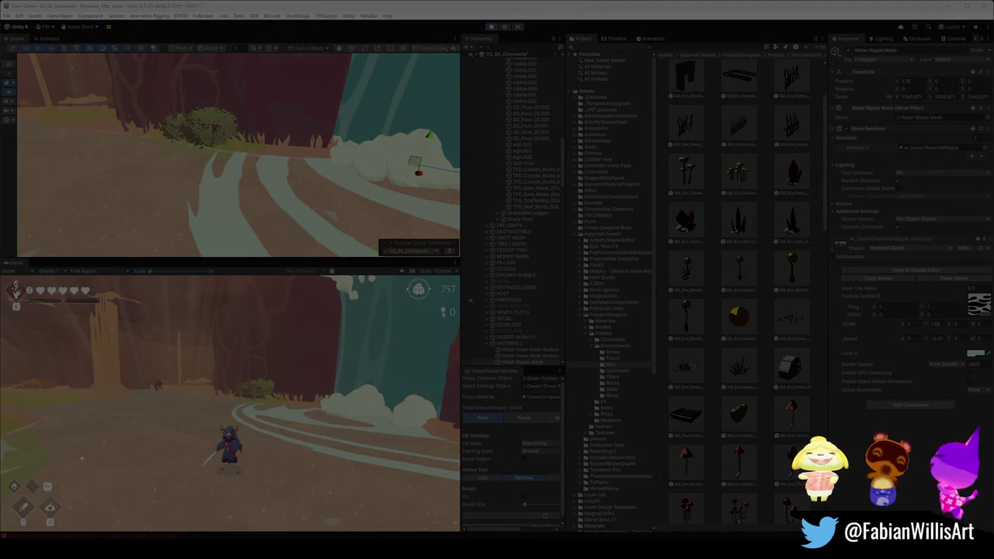
key(Escape)
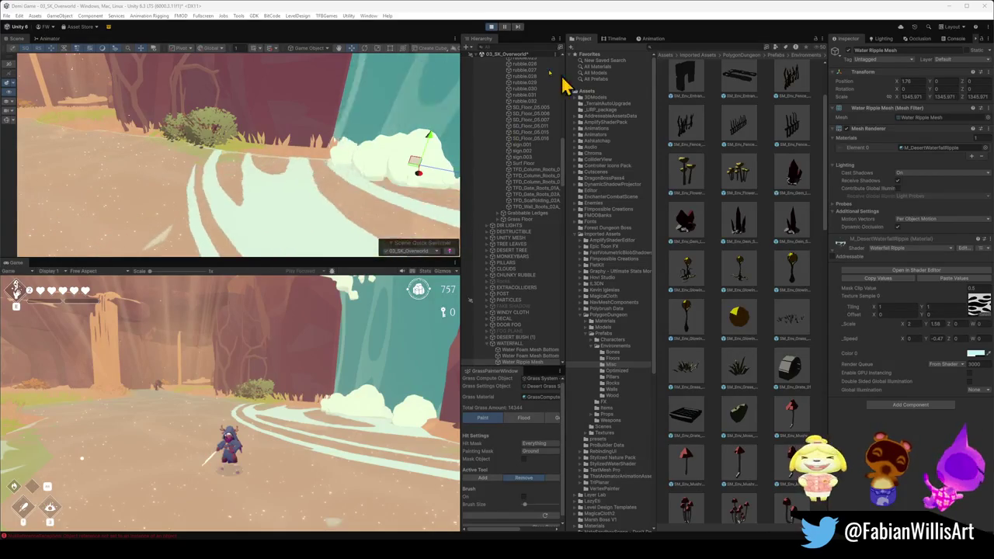
click(915, 269)
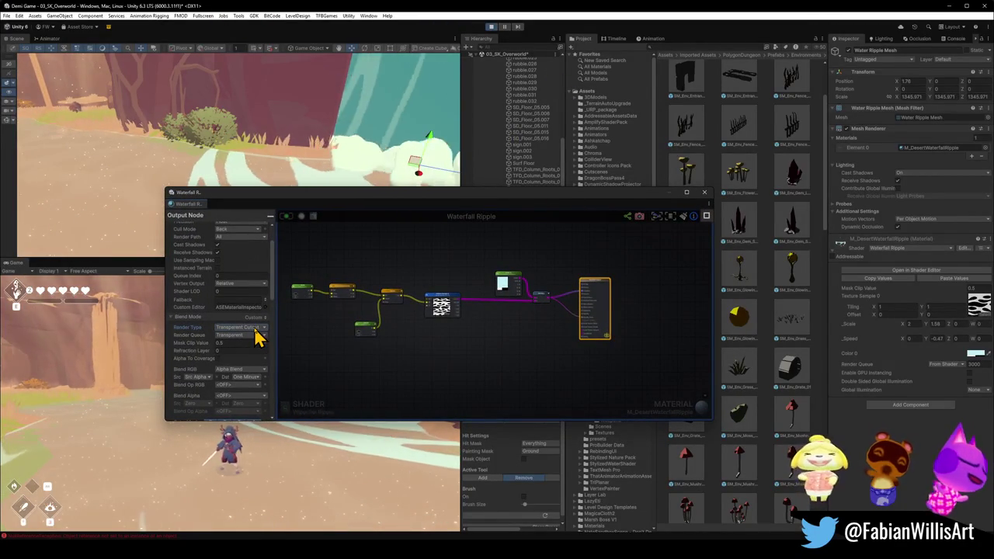
- Wire the texture's alpha into Opacity instead of Opacity Mask and recompile the shader
scroll(434, 328, up, 5)
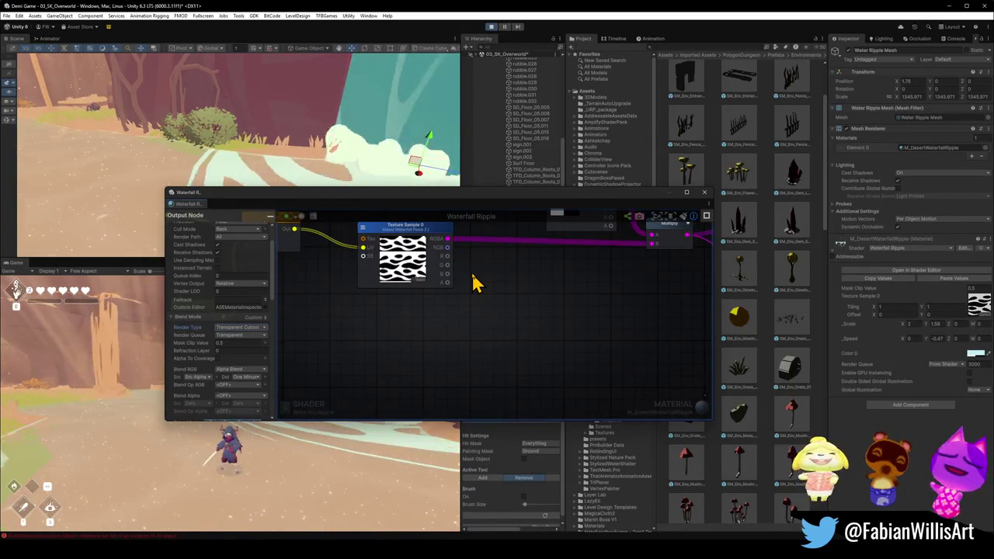
scroll(481, 288, down, 2)
drag(484, 293, 430, 346)
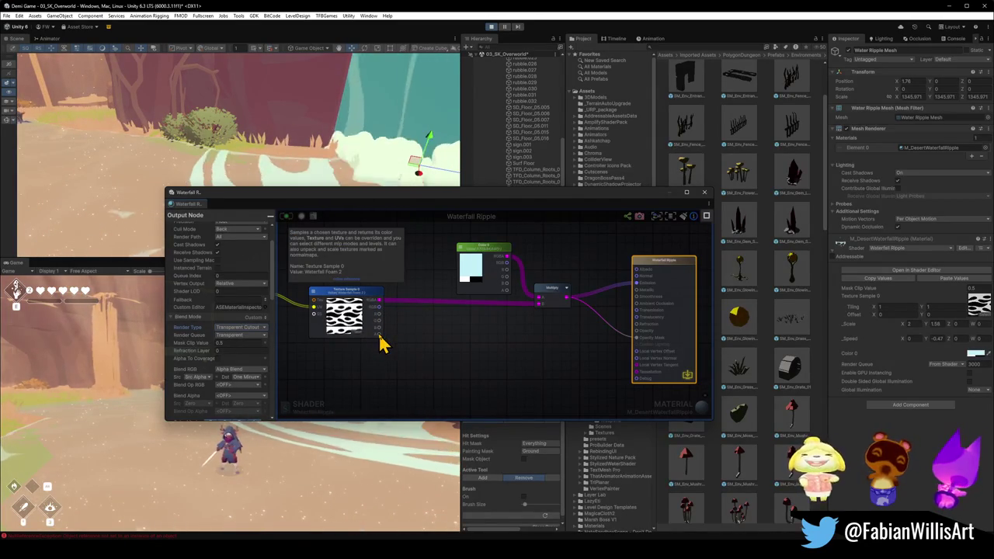
mouse_move(378, 336)
mouse_down()
mouse_move(709, 350)
mouse_move(621, 344)
mouse_move(627, 338)
mouse_up()
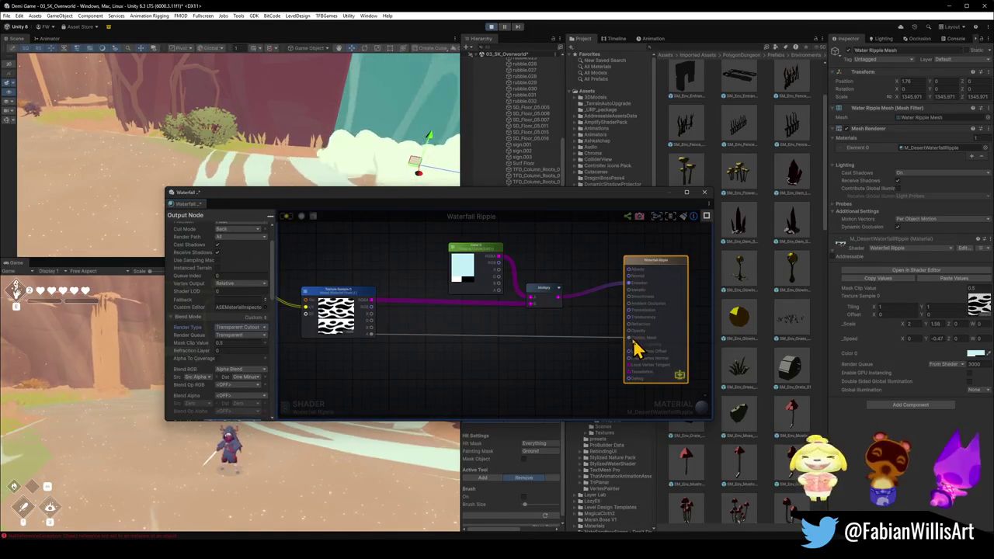
drag(635, 340, 628, 331)
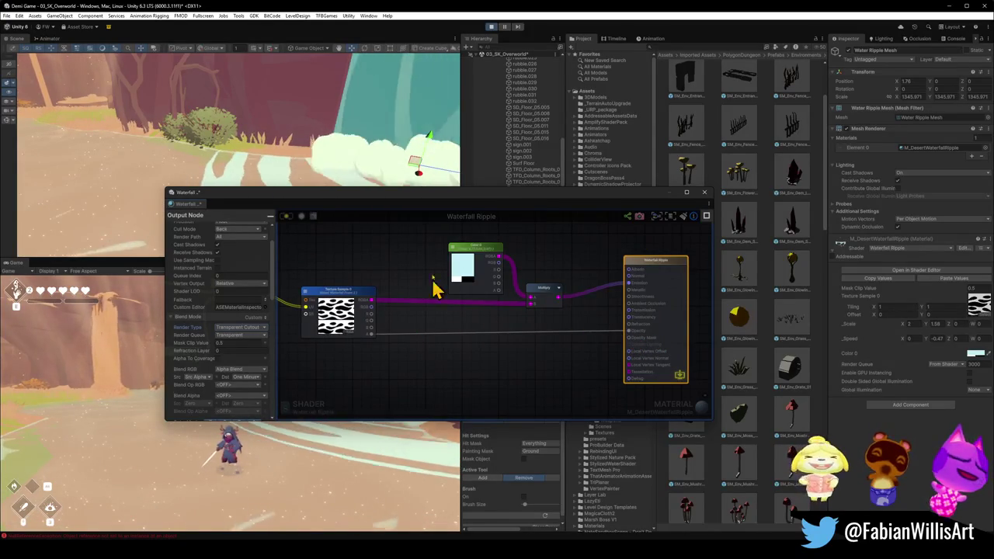
click(285, 216)
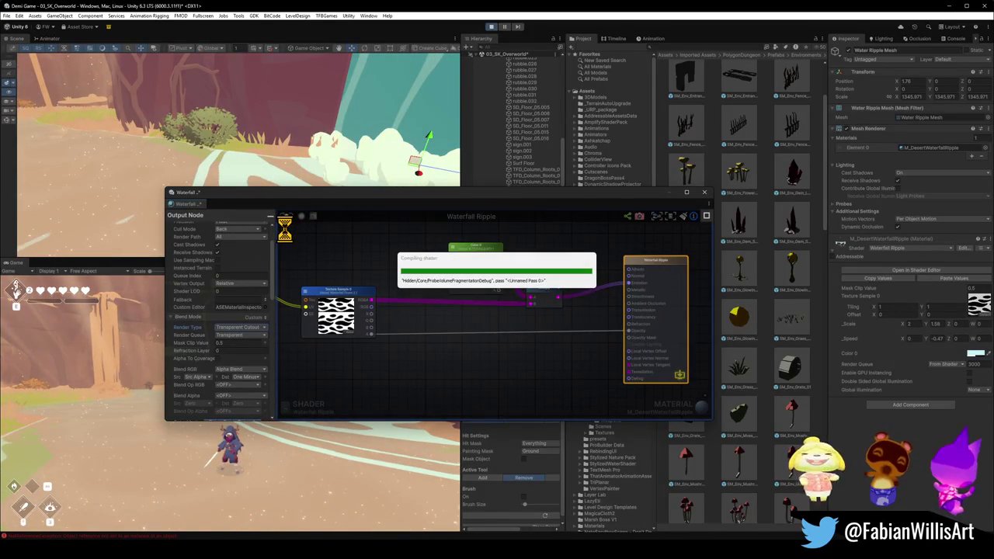
drag(467, 203, 275, 237)
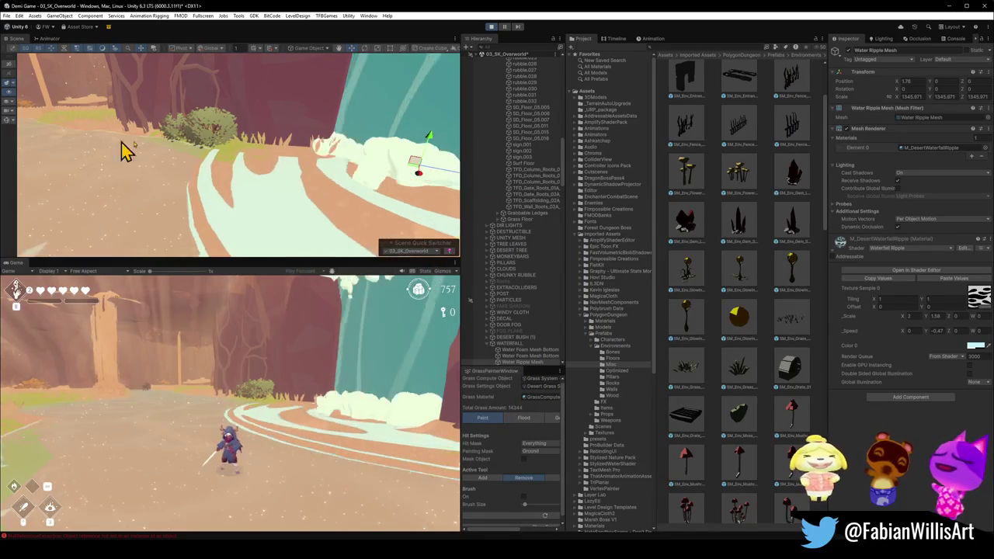
- Try the ripple tint's alpha at full, then drop it to zero
click(975, 346)
mouse_move(942, 431)
mouse_down()
mouse_move(911, 427)
mouse_move(982, 435)
mouse_up()
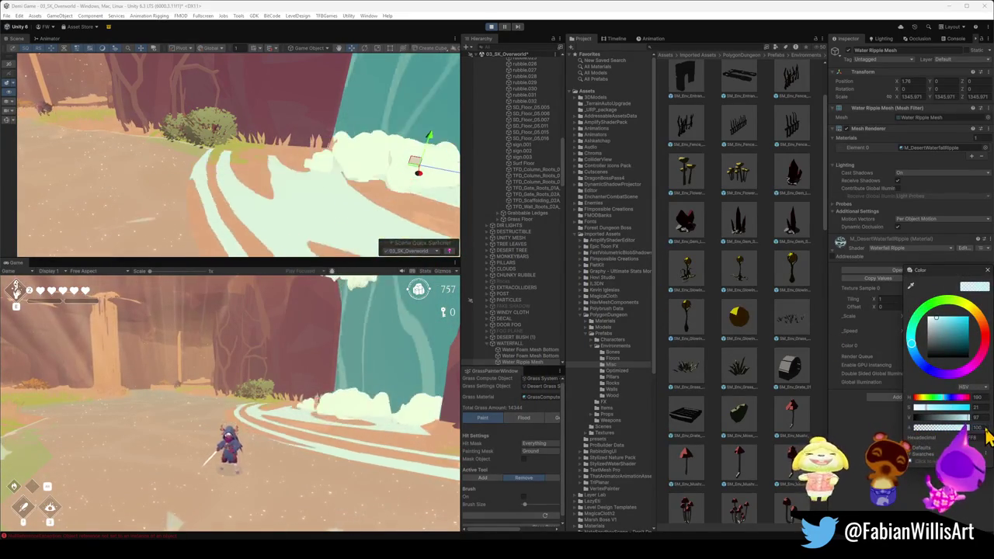
click(959, 434)
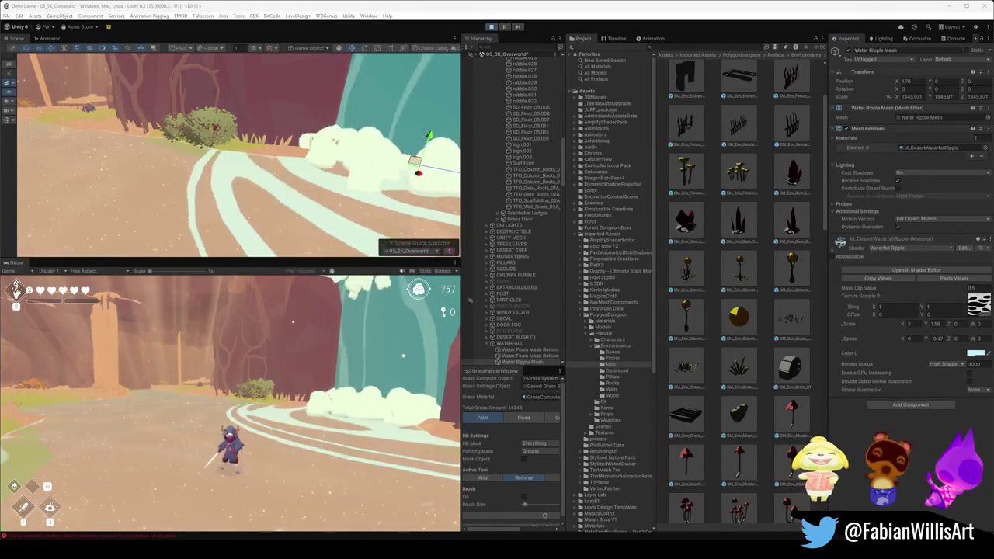
click(975, 354)
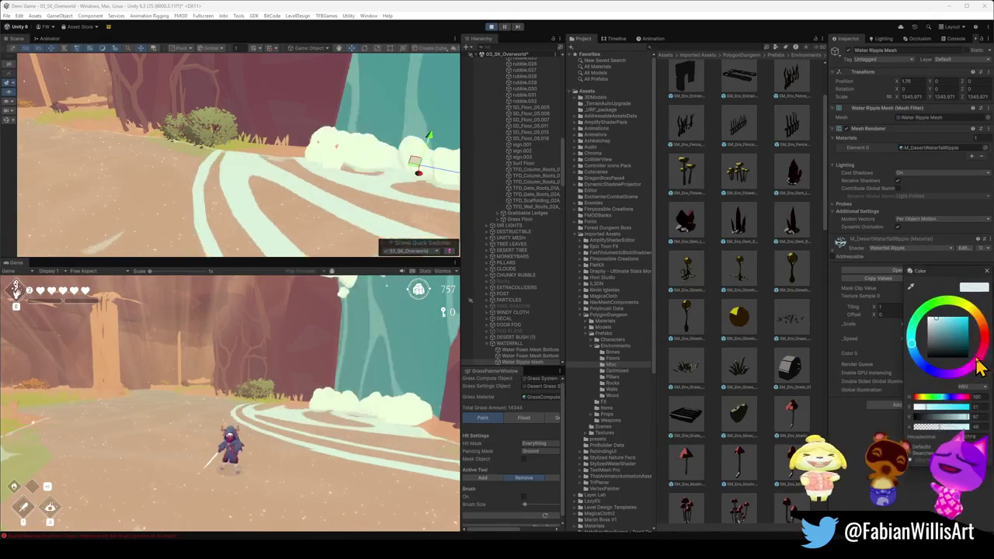
drag(966, 427, 915, 429)
key(Escape)
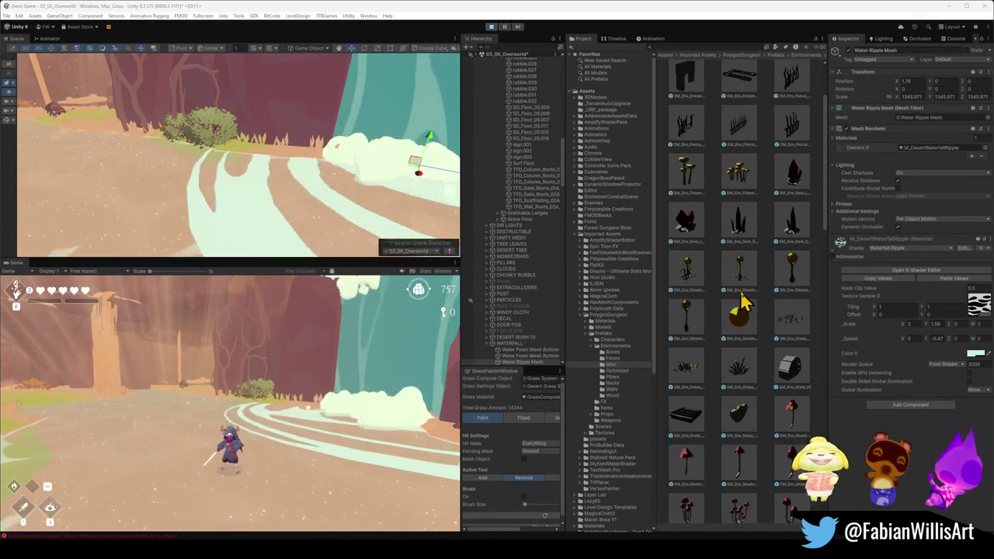
- Readjust the ripple tint's alpha and settle it at around 48
click(974, 354)
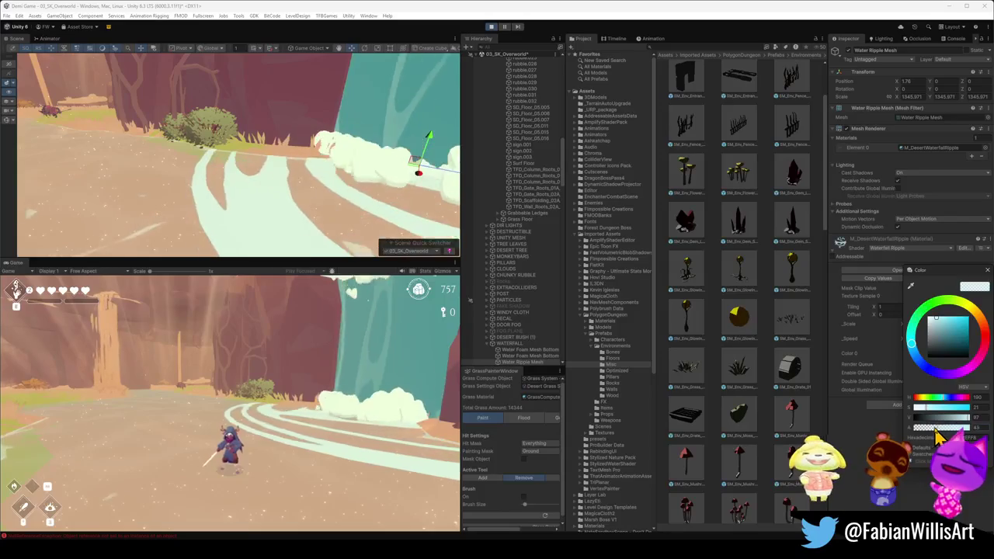
mouse_move(920, 426)
mouse_down()
mouse_move(910, 428)
mouse_move(970, 432)
mouse_up()
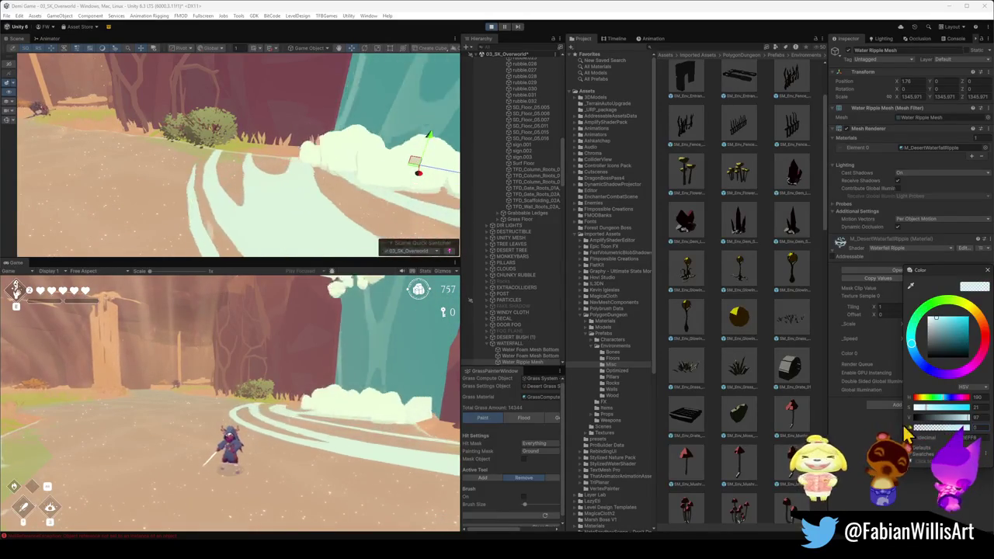
click(909, 422)
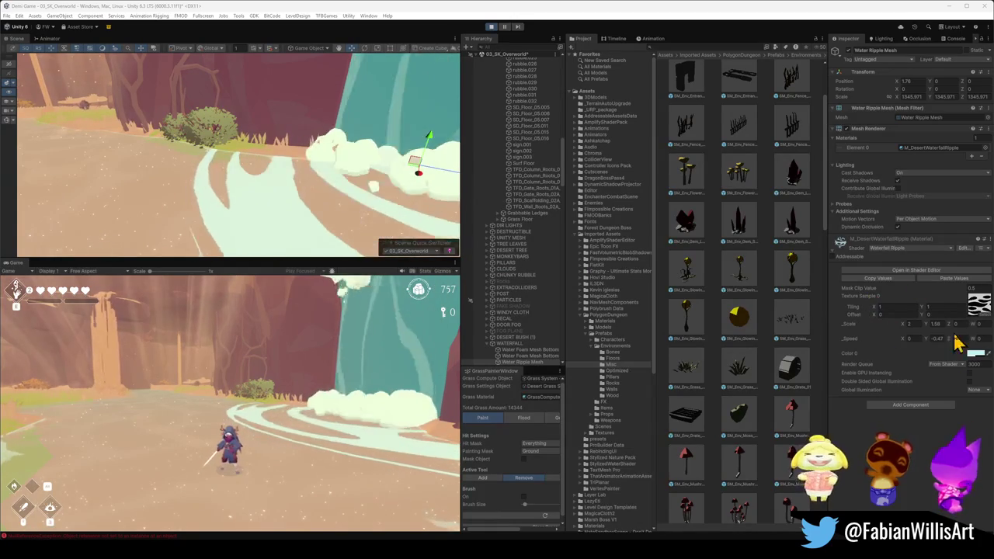
click(974, 354)
mouse_move(952, 363)
mouse_down()
mouse_move(945, 336)
mouse_move(962, 332)
mouse_move(936, 319)
mouse_up()
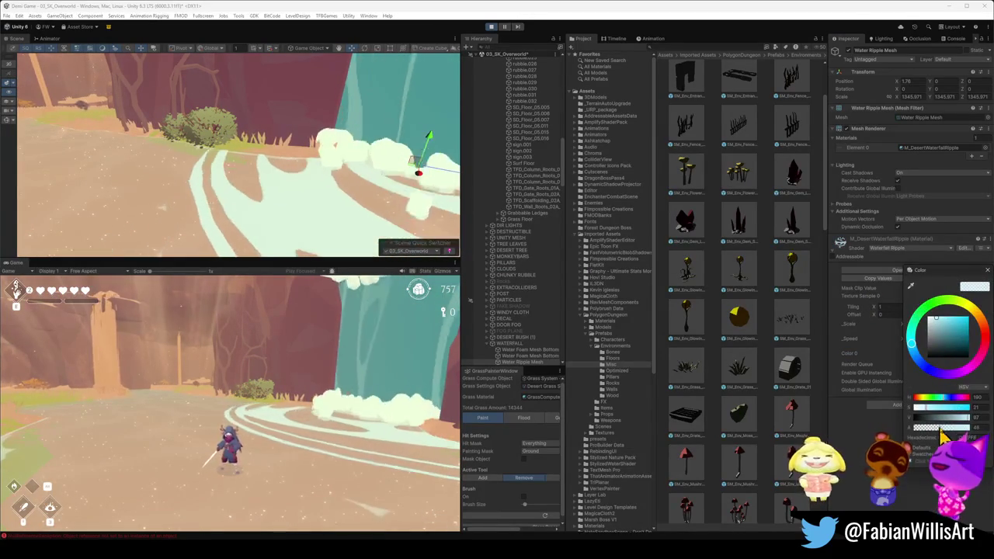
click(931, 473)
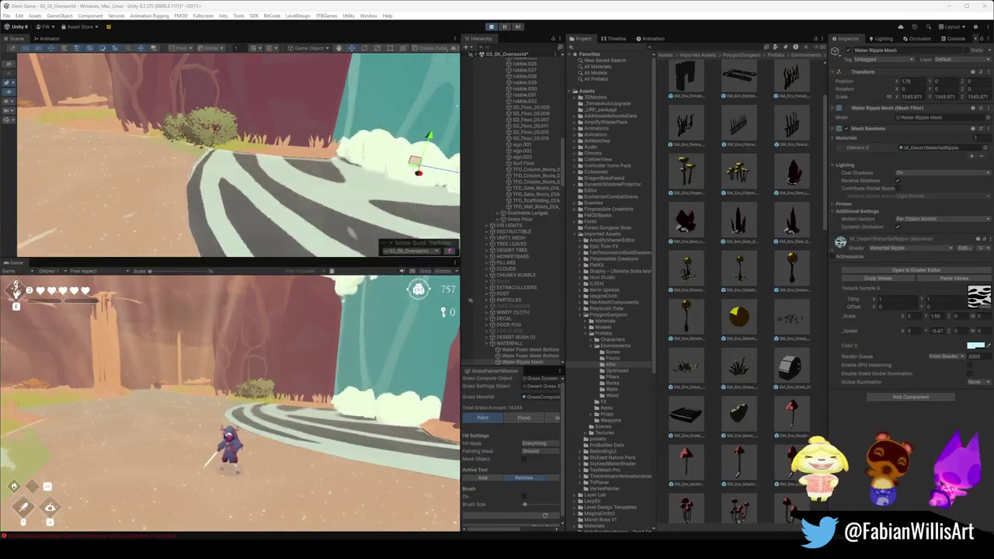
- Check the ripple material's tint colour alpha twice, leaving it unchanged while the shader recompiles
click(974, 347)
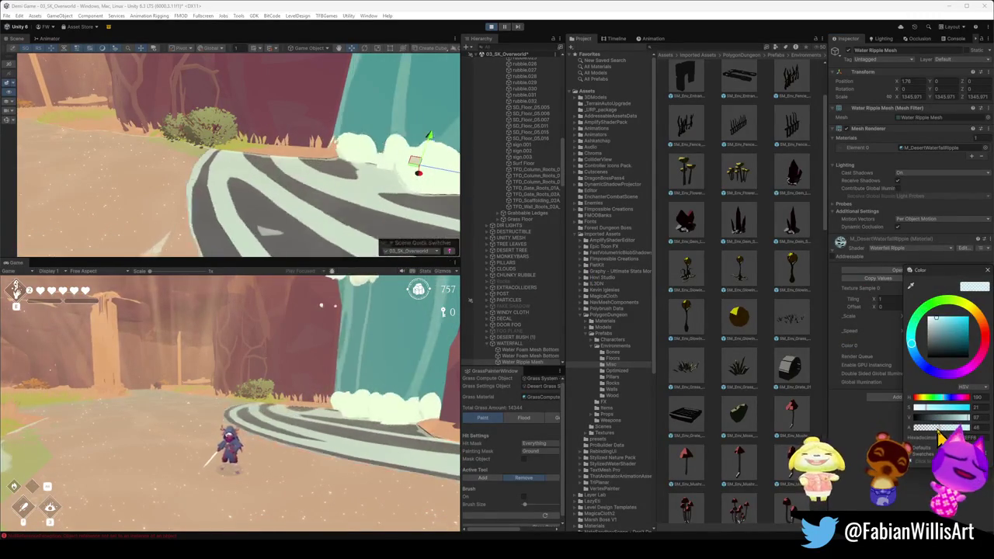
key(Escape)
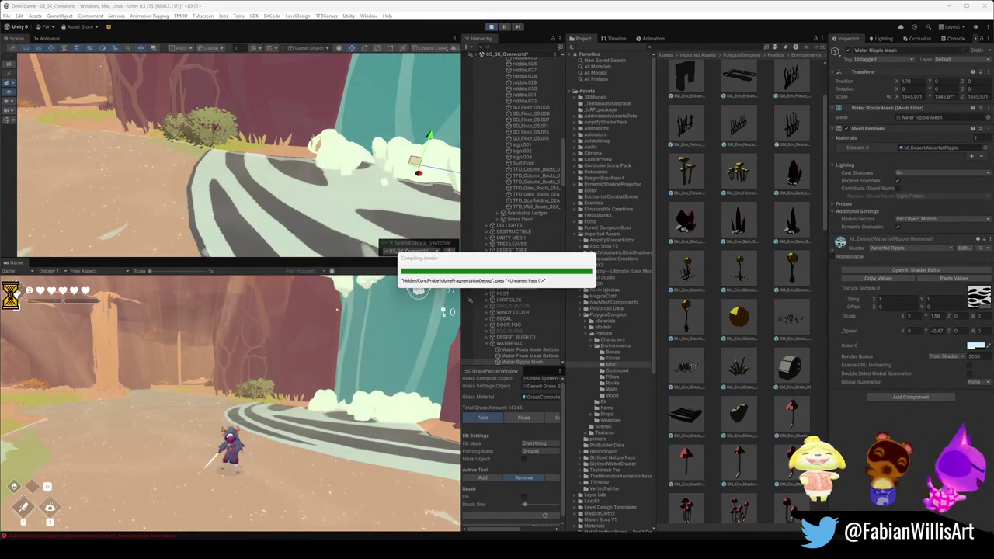
click(975, 345)
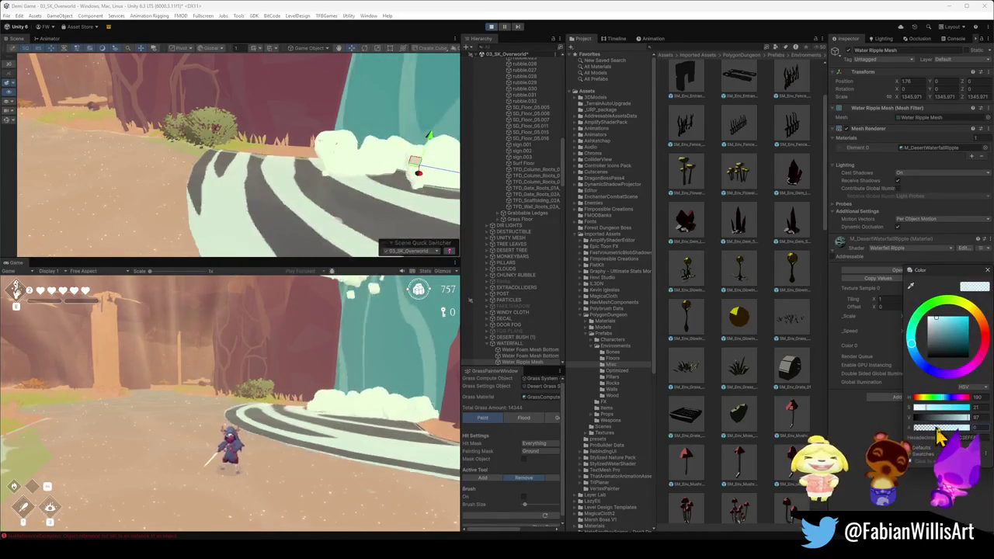
key(Escape)
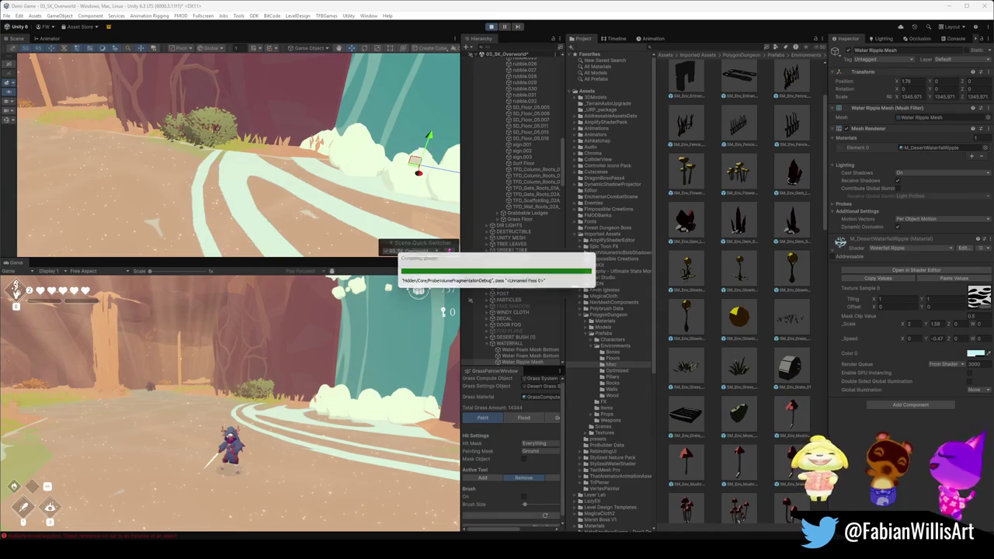
- Lower the Water Ripple material's tint alpha further in the Color picker
click(974, 353)
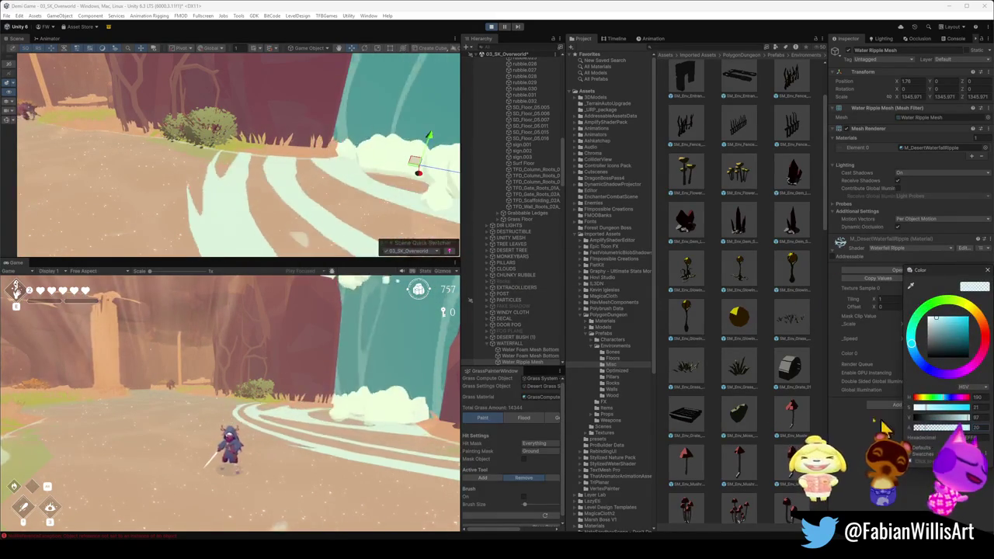
key(Escape)
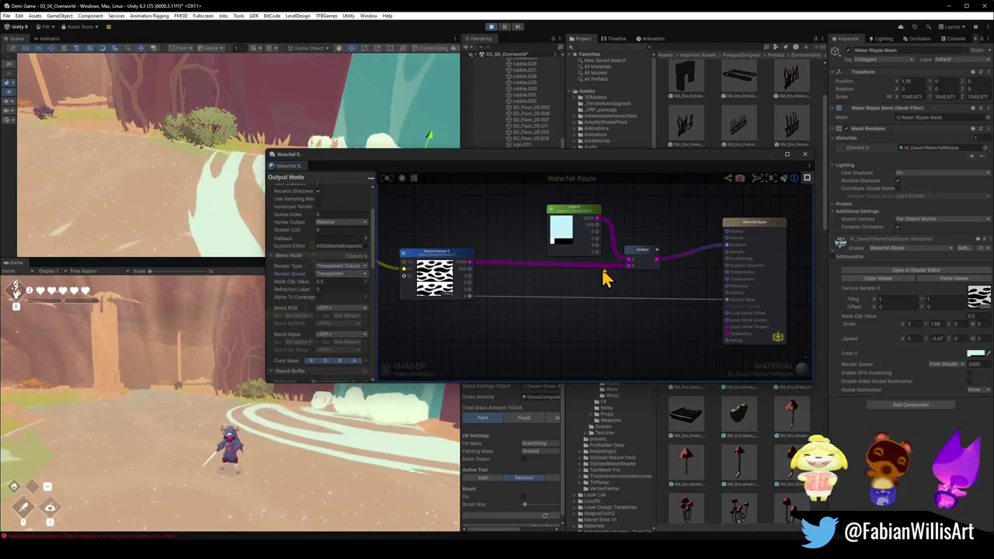
- Wire Color straight to the output and texture alpha × Color into Opacity Mask, then update the shader
drag(629, 266, 542, 273)
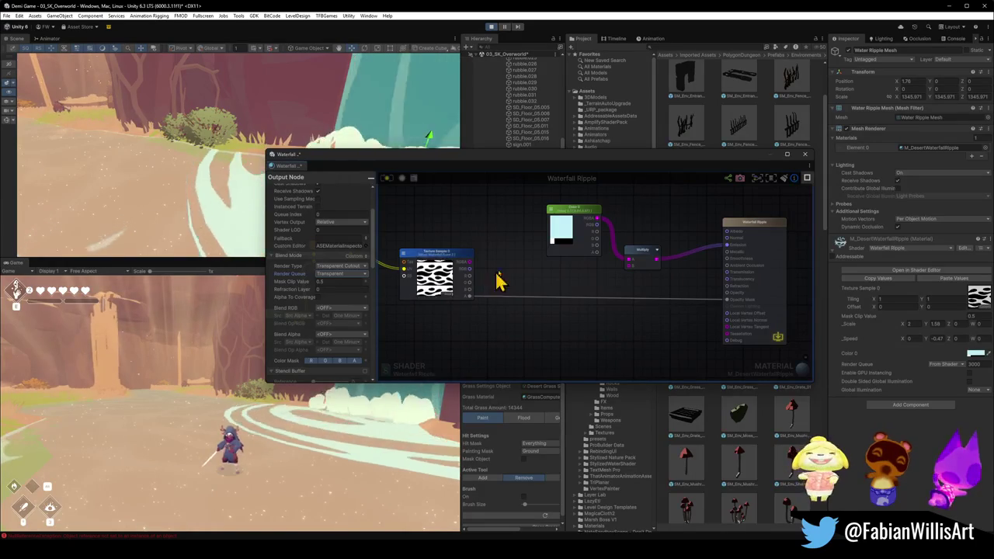
mouse_move(641, 259)
mouse_down()
mouse_move(656, 222)
mouse_move(639, 255)
mouse_move(721, 251)
mouse_up()
mouse_move(655, 249)
mouse_down()
mouse_move(639, 268)
mouse_move(655, 265)
mouse_up()
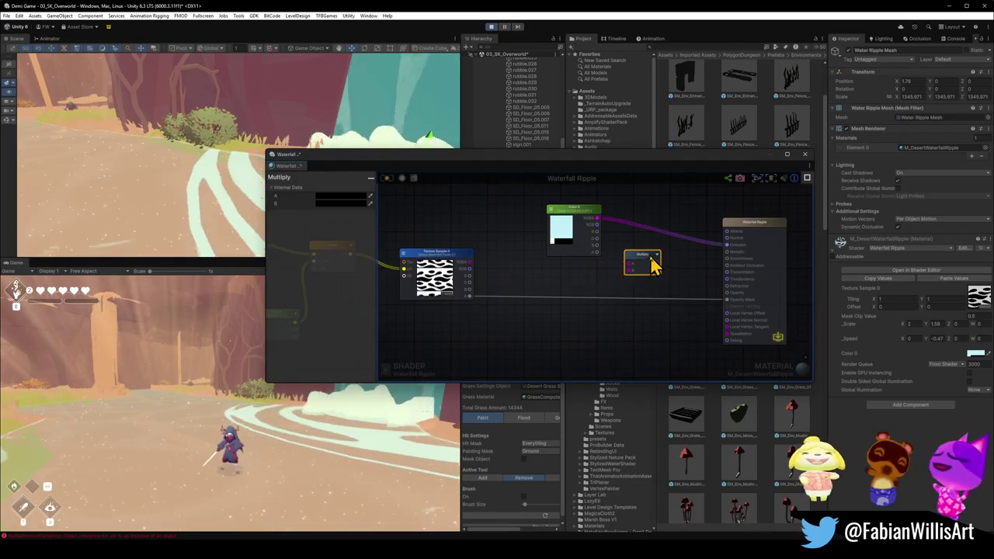
mouse_move(473, 297)
mouse_down()
mouse_move(630, 279)
mouse_move(634, 261)
mouse_move(632, 277)
mouse_move(732, 310)
mouse_up()
drag(639, 275, 642, 293)
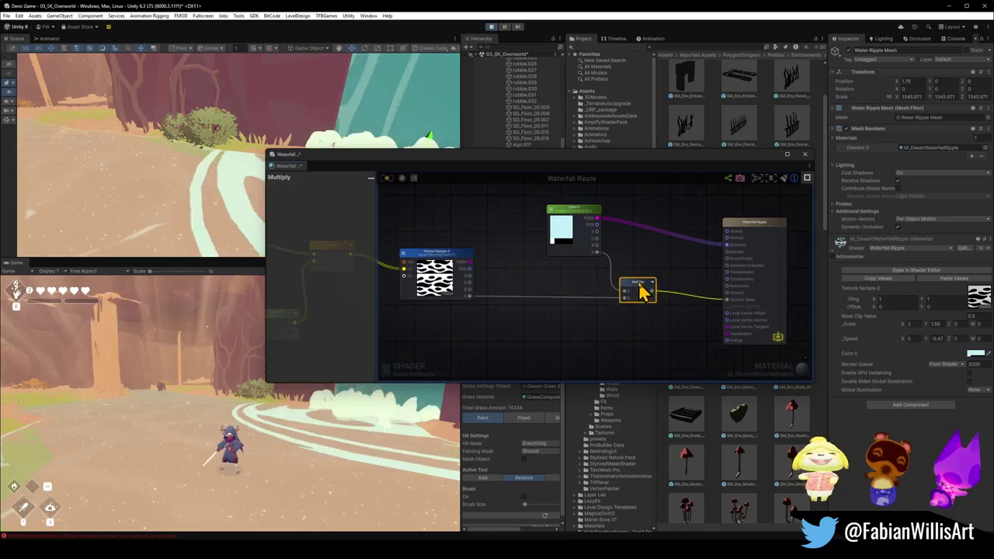
click(388, 179)
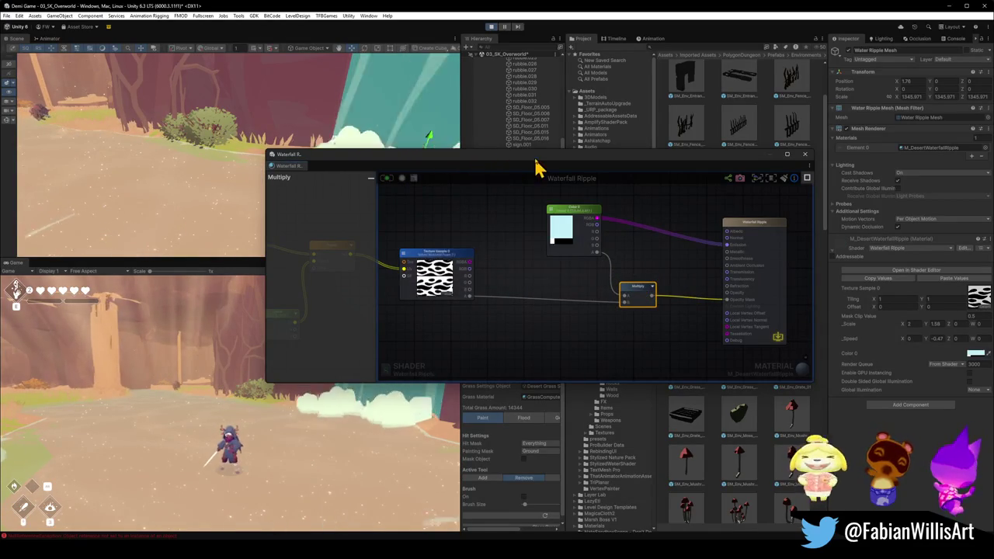
click(804, 153)
- Raise the ripple tint alpha in two passes and lower the Mask Clip Value to widen the ripples
click(974, 354)
drag(931, 428, 954, 428)
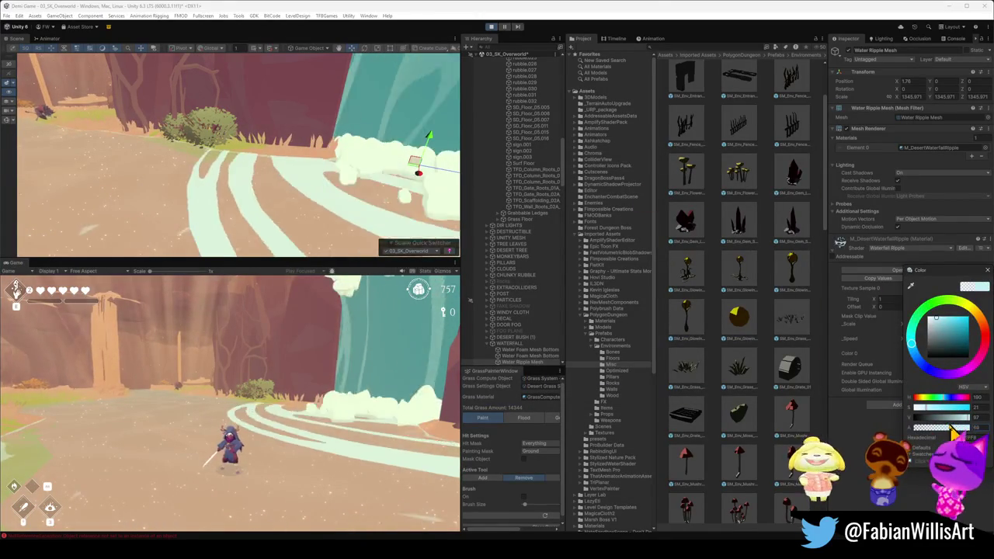
key(Escape)
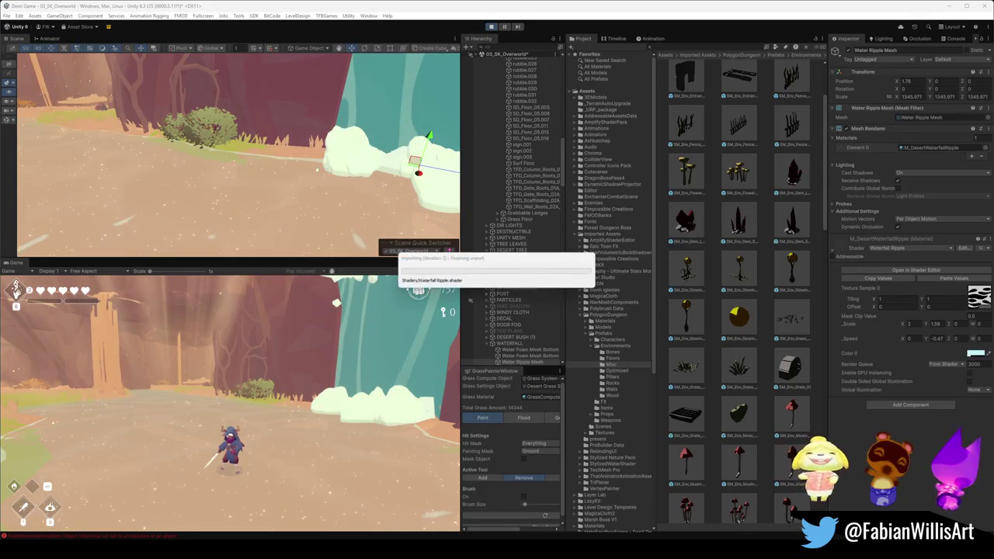
click(975, 353)
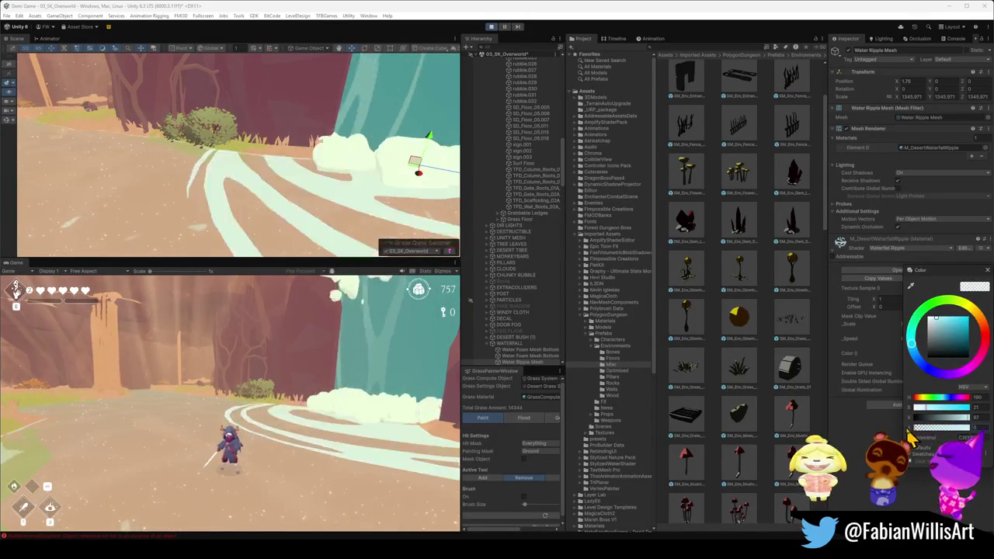
drag(950, 436, 962, 439)
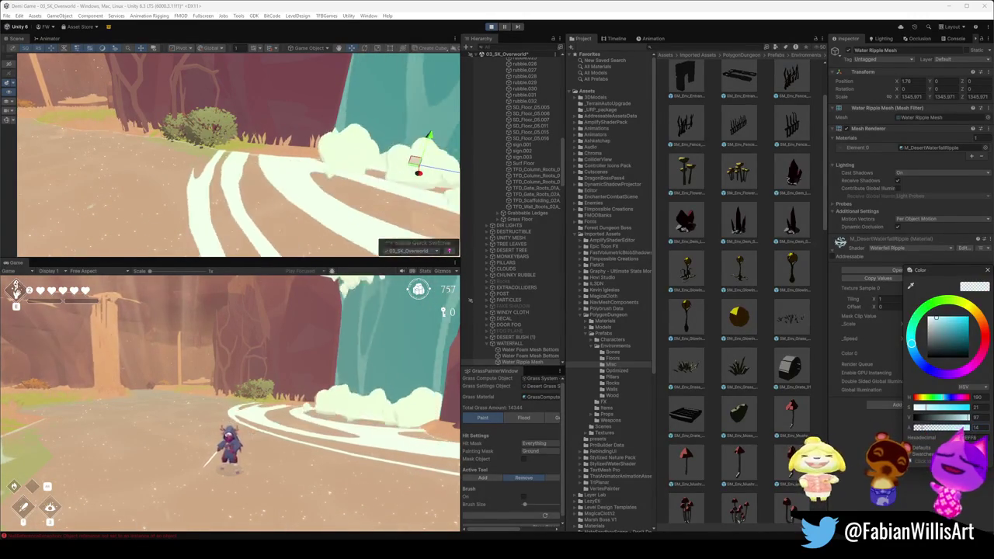
key(Escape)
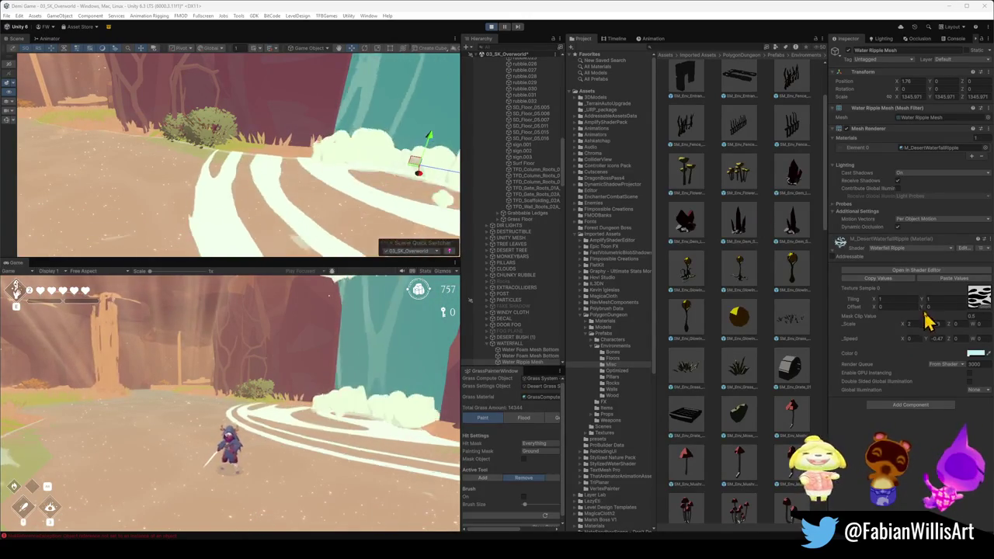
mouse_move(968, 324)
mouse_down()
mouse_move(939, 324)
mouse_move(975, 326)
mouse_up()
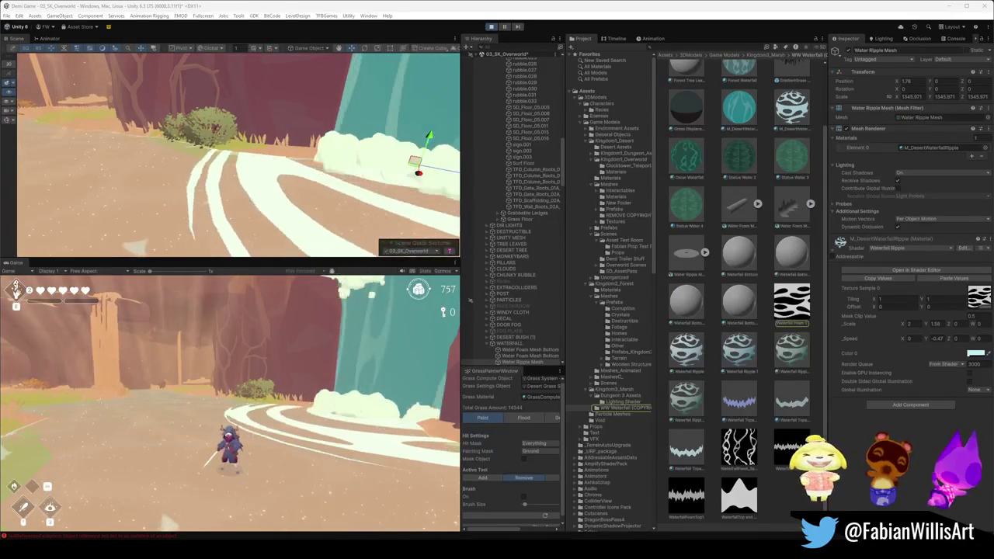
- View Waterfall Foam 2's Alpha Source options without changing them, then deselect the texture
click(788, 303)
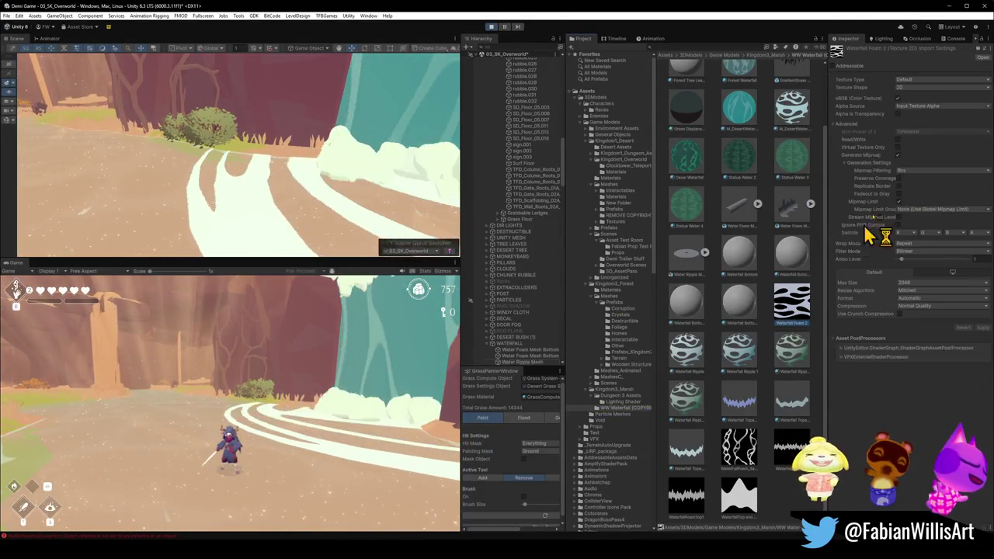
click(927, 107)
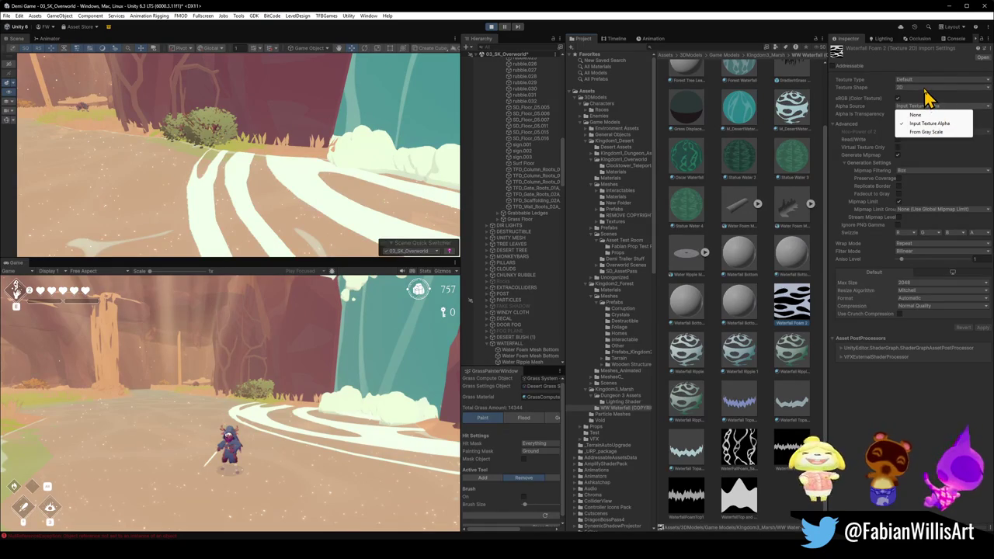
click(864, 115)
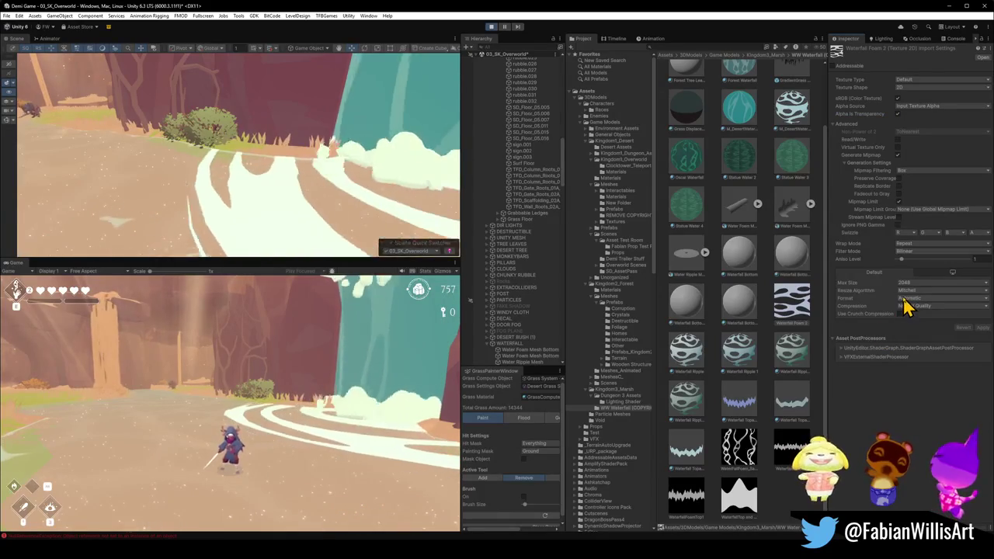
click(814, 344)
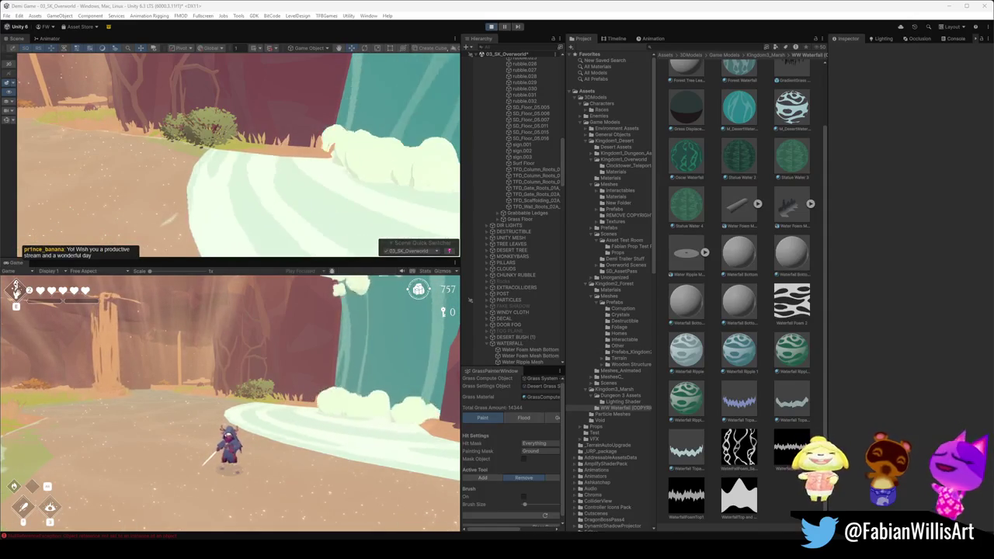
- Select the Water Ripple Mesh and lower its material's tint colour alpha
click(242, 210)
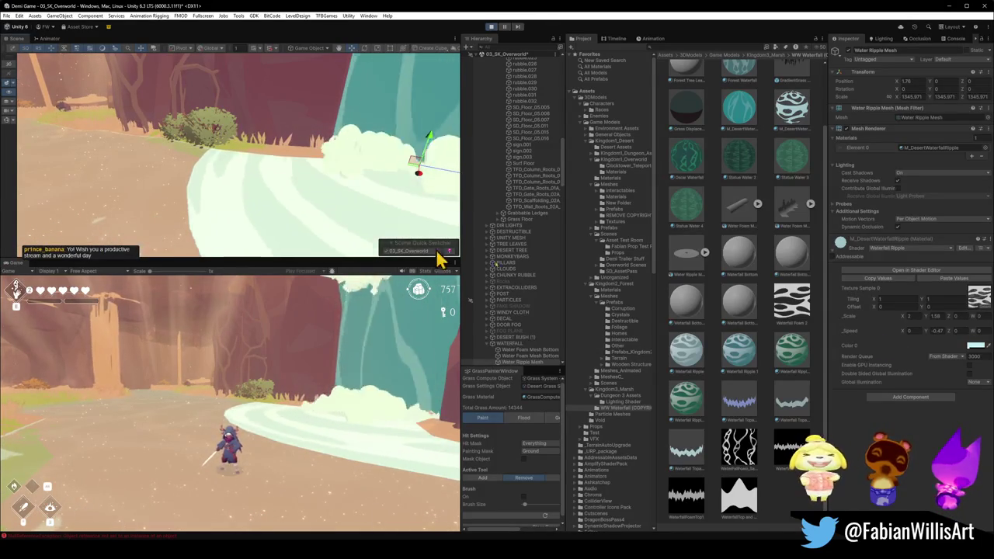
click(974, 345)
mouse_move(931, 437)
mouse_down()
mouse_move(922, 437)
mouse_move(948, 425)
mouse_move(923, 426)
mouse_up()
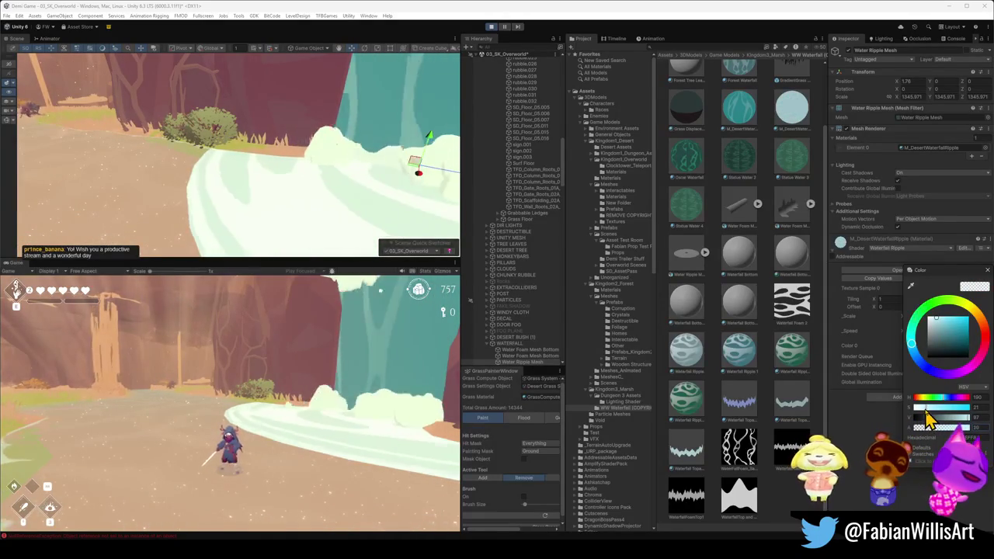
key(Escape)
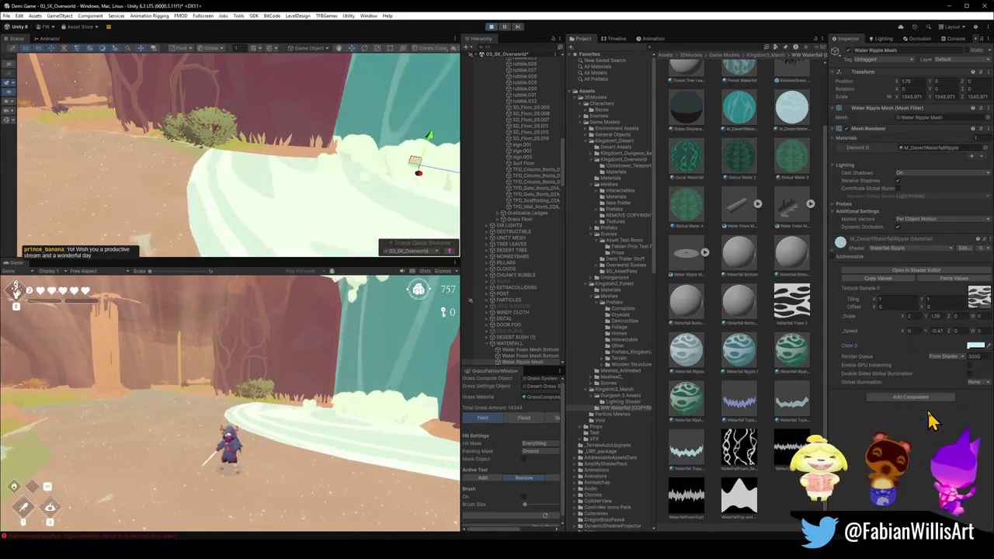
- Apply From Gray Scale as Waterfall Foam 2's Alpha Source, then revert to Input Texture Alpha
click(800, 298)
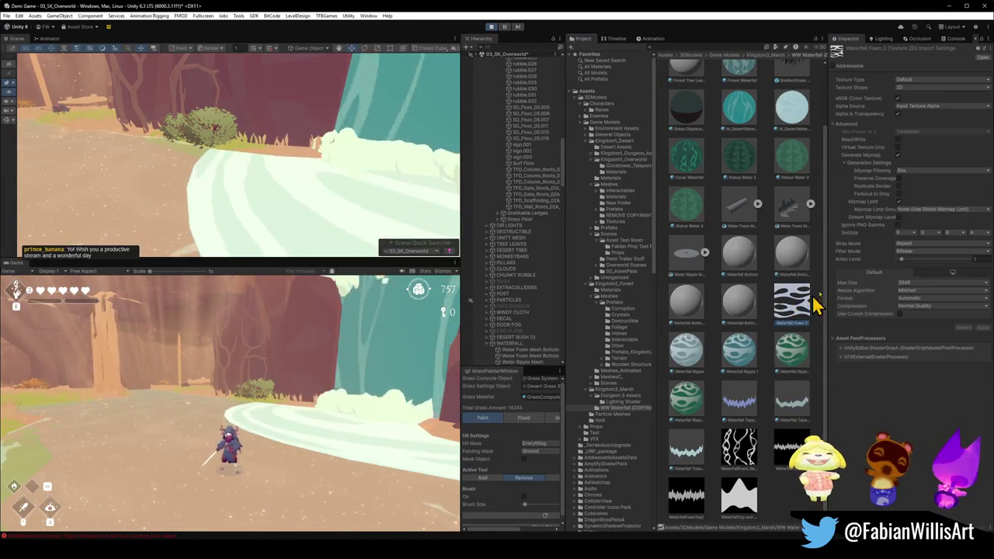
click(919, 107)
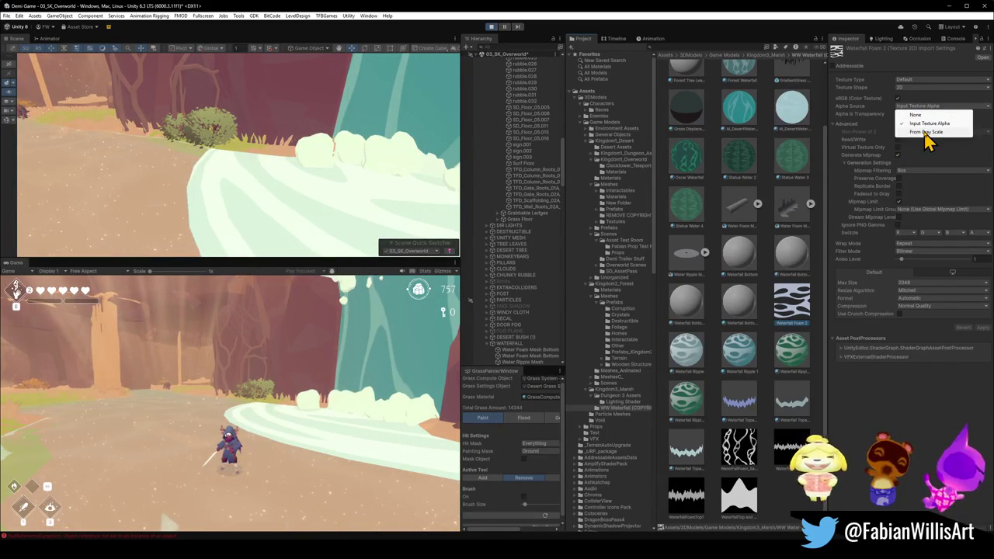
click(924, 132)
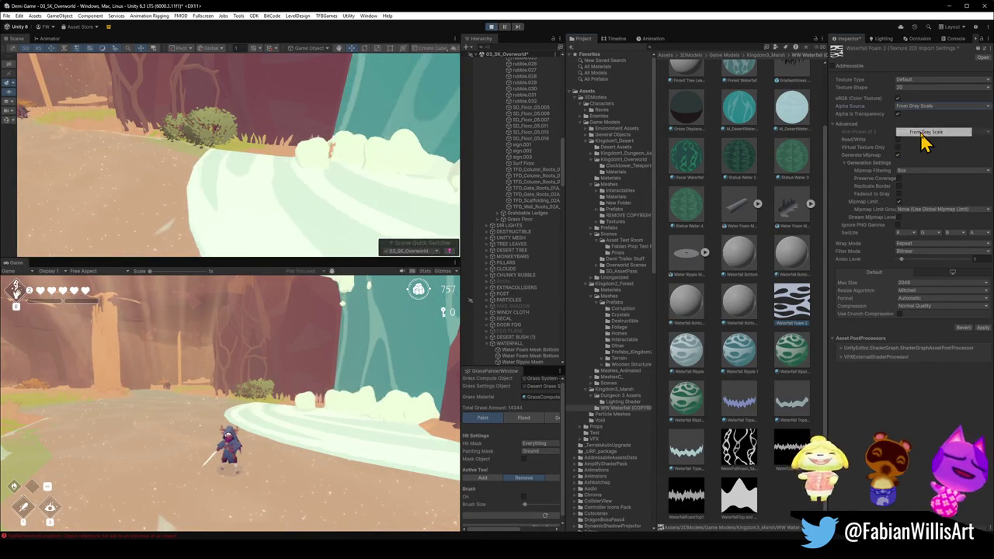
click(982, 328)
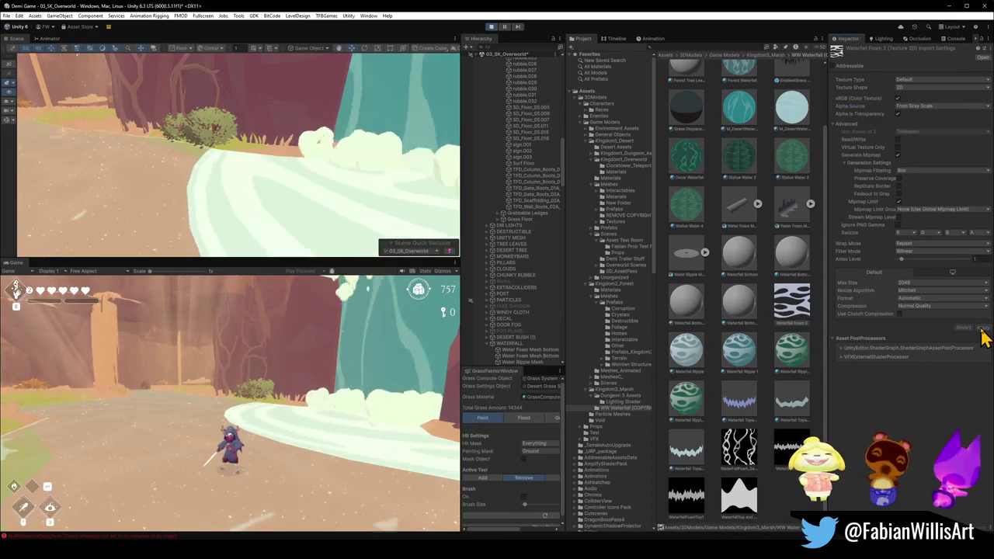
click(940, 106)
click(924, 123)
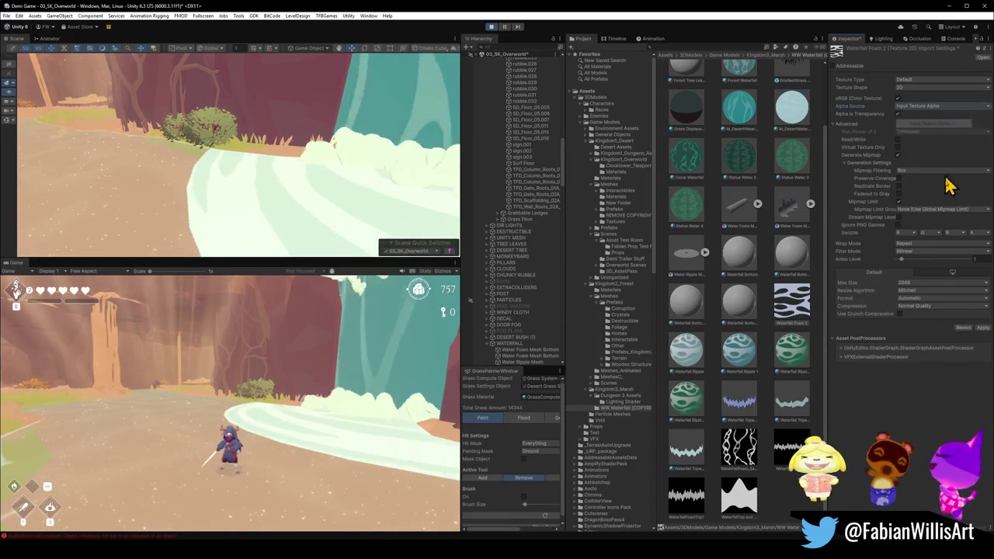
click(982, 328)
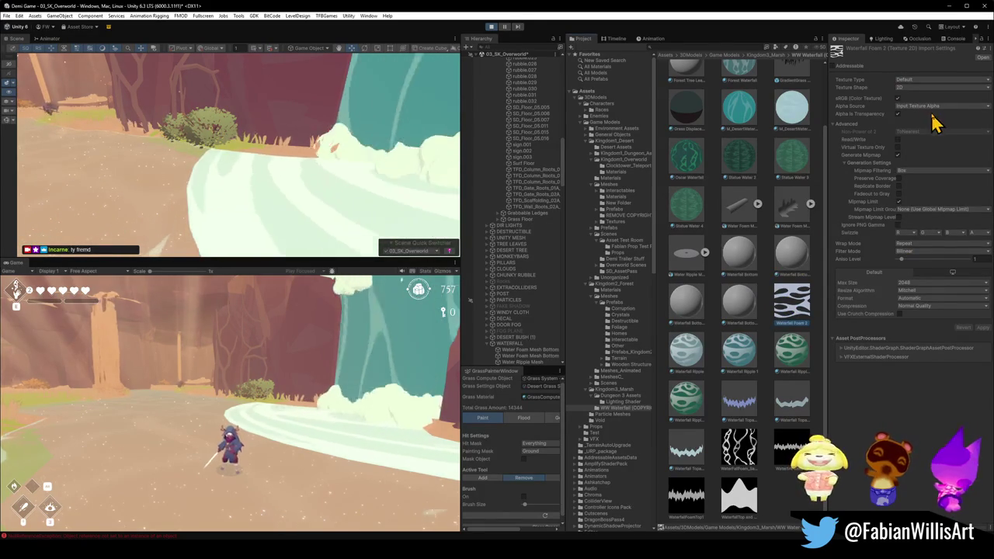
- Turn off Alpha Is Transparency on the Waterfall Foam 2 texture and apply
click(897, 154)
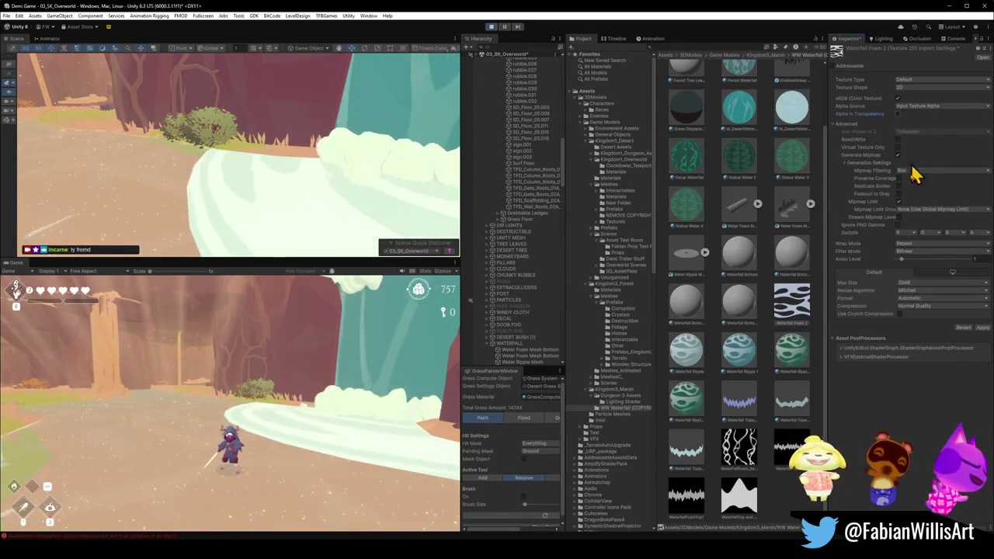
click(982, 329)
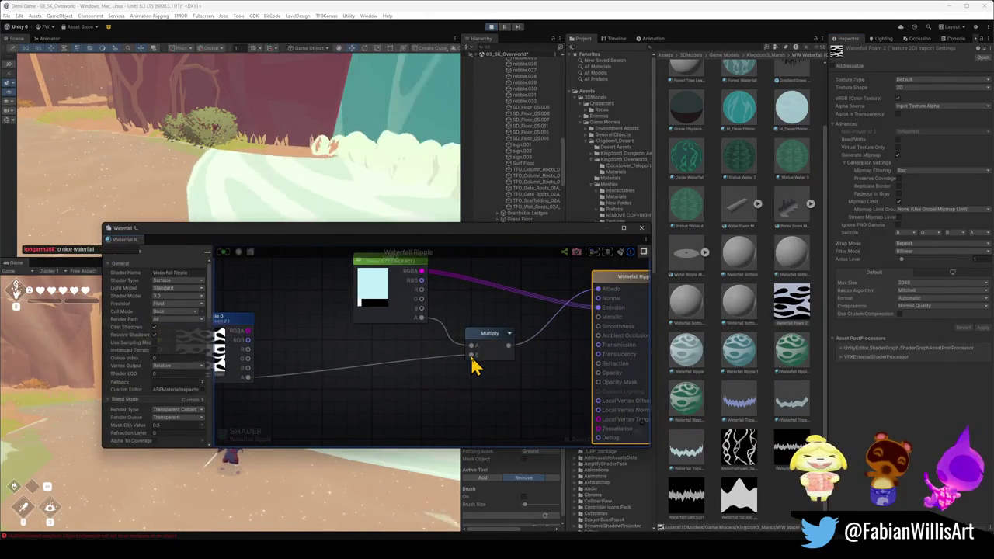
- Connect the Multiply result to Opacity Mask and save the Waterfall Ripple shader
scroll(478, 362, down, 3)
scroll(489, 368, up, 3)
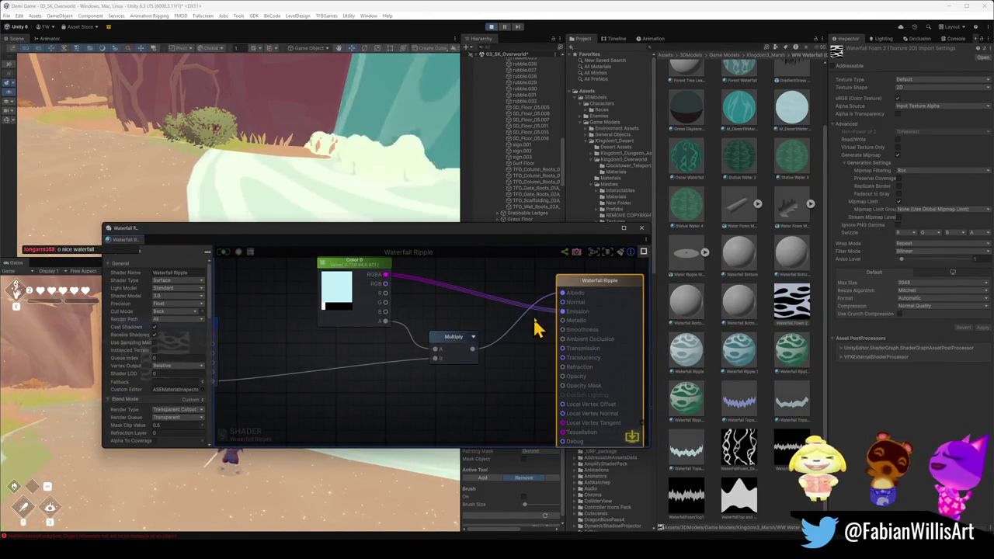
drag(520, 382, 560, 385)
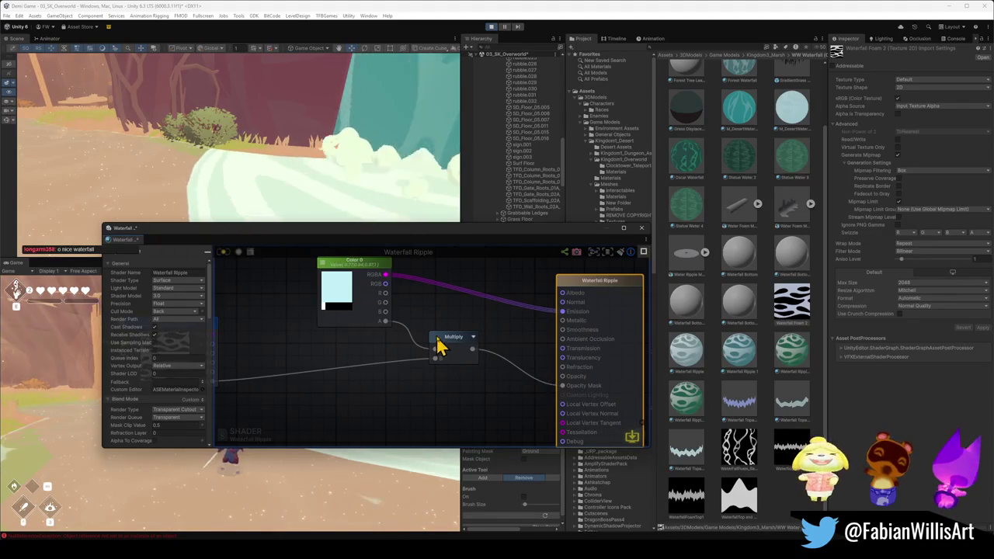
drag(437, 344, 435, 353)
click(223, 252)
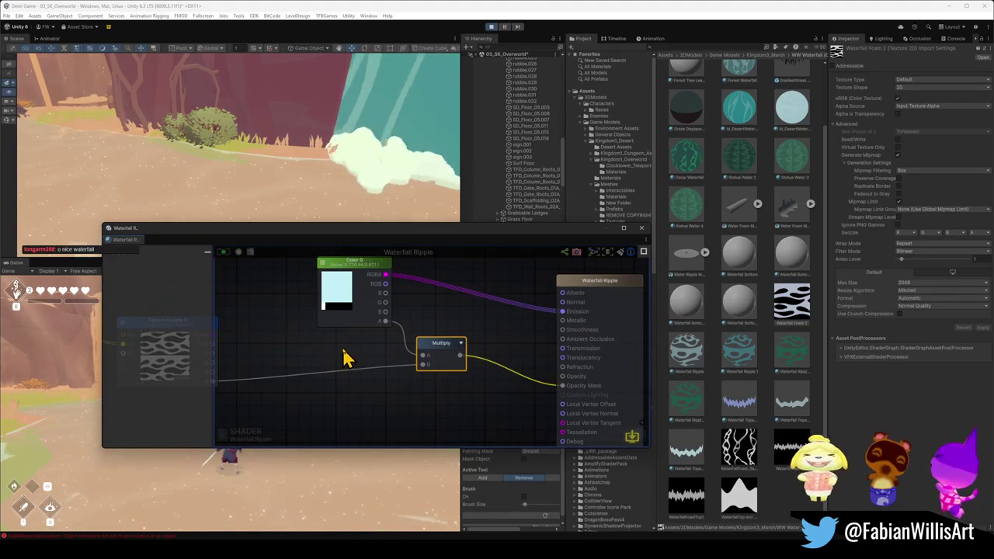
scroll(439, 384, down, 2)
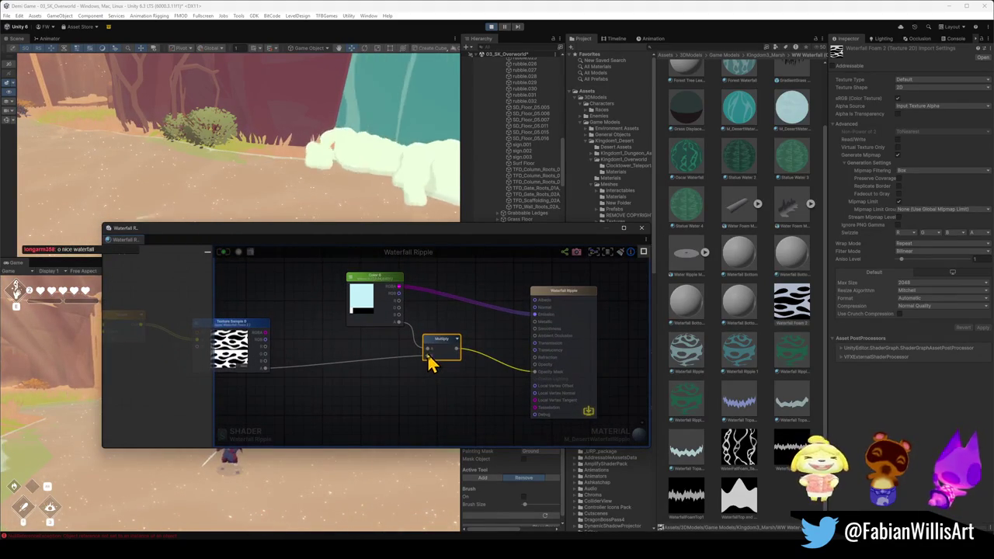
drag(525, 376, 532, 381)
drag(444, 346, 449, 336)
click(223, 252)
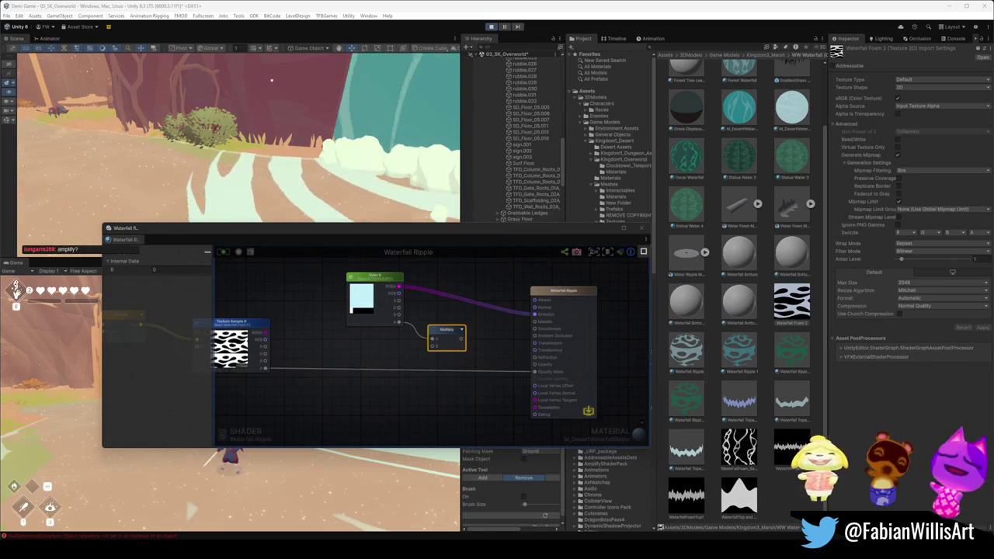
- Replace Multiply's colour-alpha input with the Texture Sample and the tint Color RGBA
alt+click(432, 339)
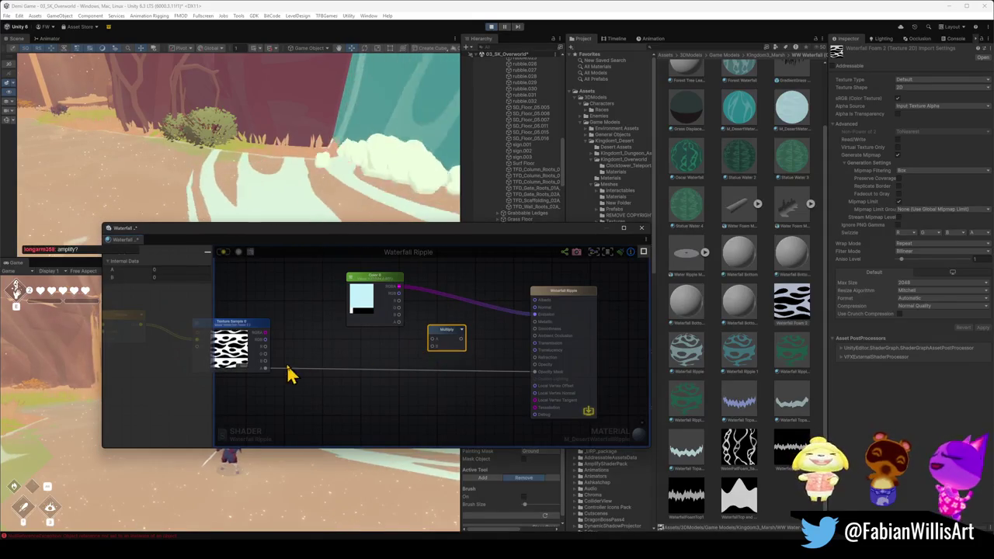
drag(266, 334, 419, 353)
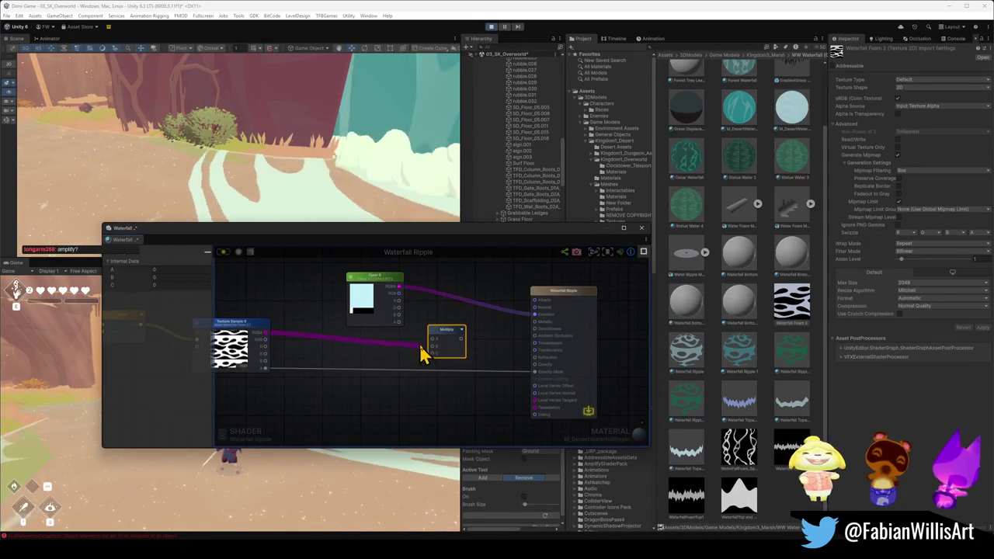
mouse_move(399, 286)
mouse_down()
mouse_move(425, 347)
mouse_move(466, 349)
mouse_move(536, 376)
mouse_up()
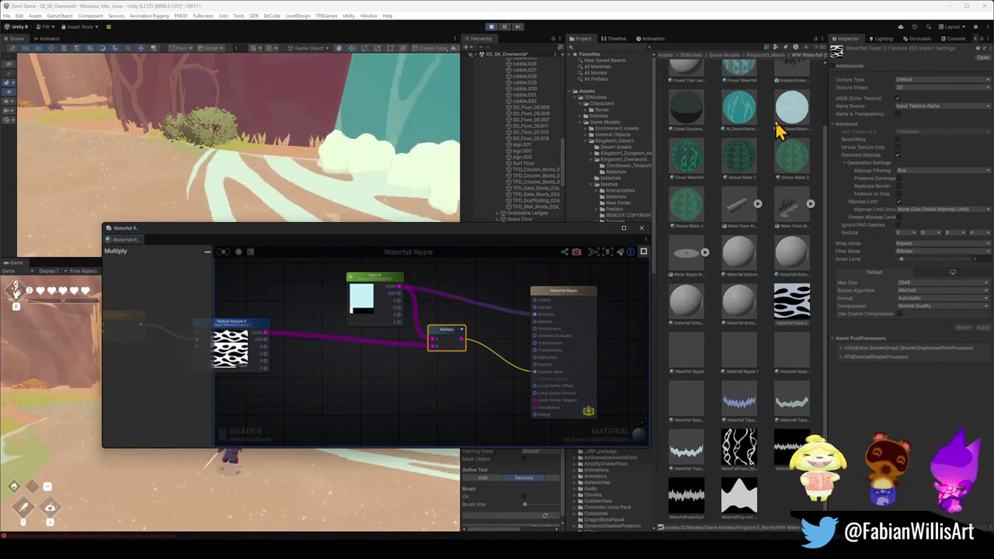
- Select the Water Ripple Mesh and retune its material's tint colour alpha
click(406, 160)
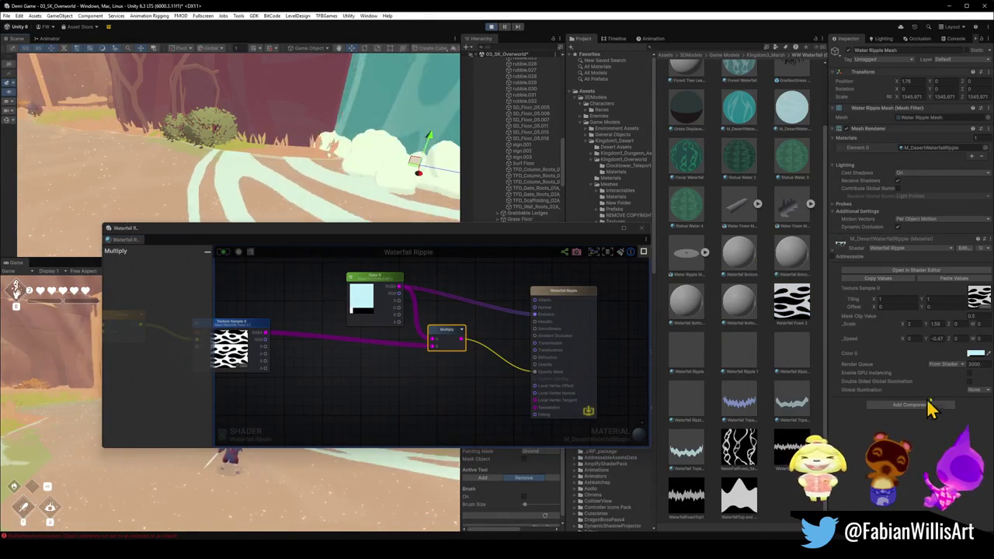
click(974, 354)
mouse_move(926, 438)
mouse_down()
mouse_move(978, 433)
mouse_move(941, 433)
mouse_up()
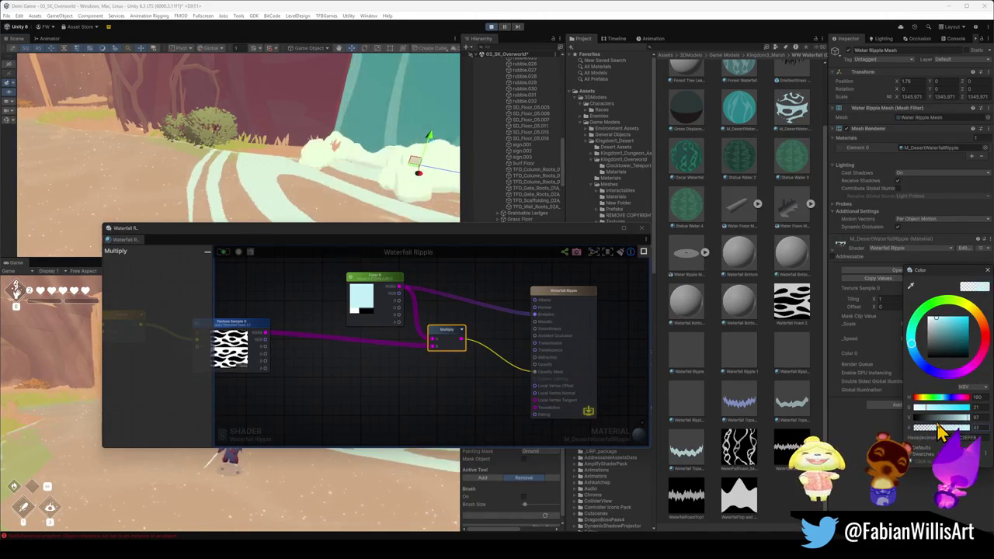
key(Escape)
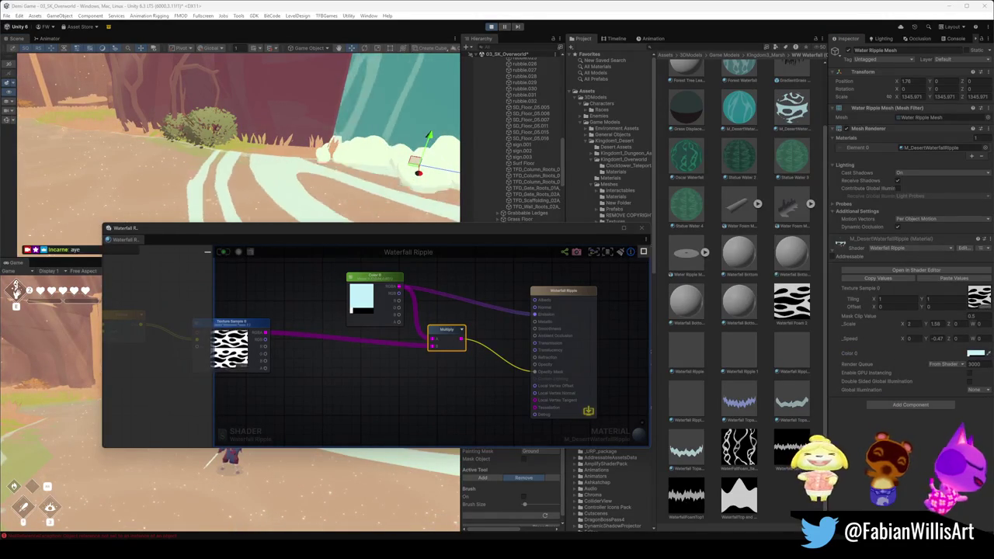